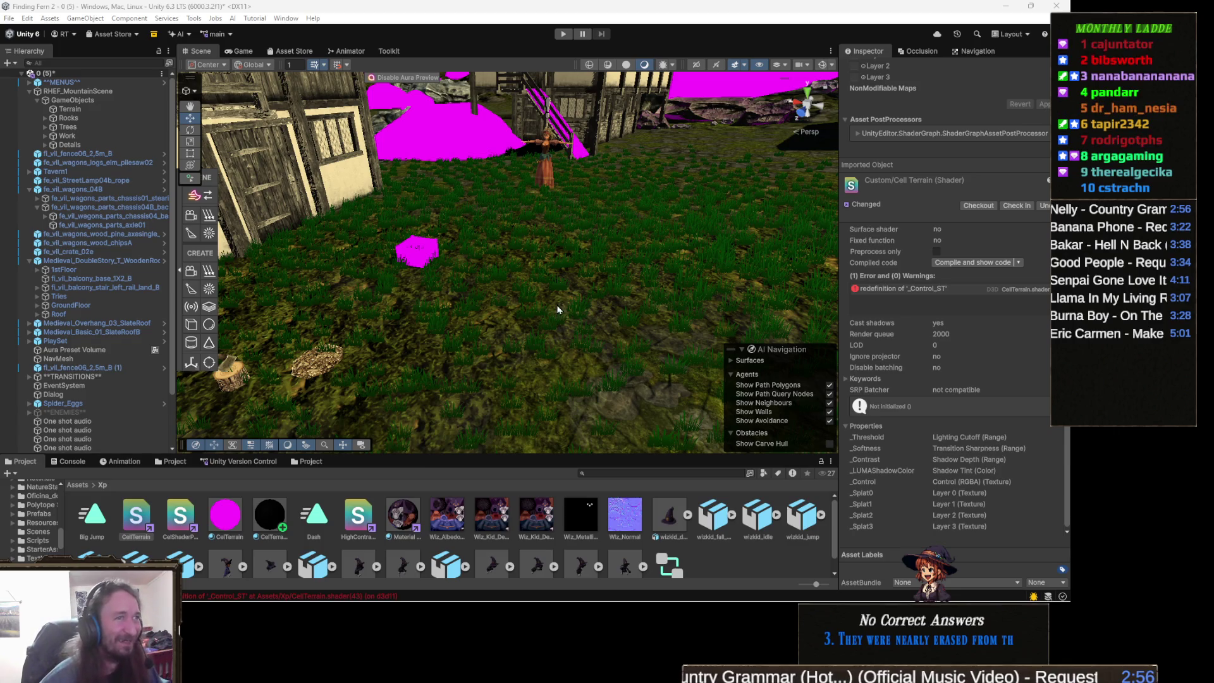
In Unity, inspect the CelTerrain material's settings and its shader's import settings and error.
left_click(229, 514)
left_click_drag(506, 354, 537, 343)
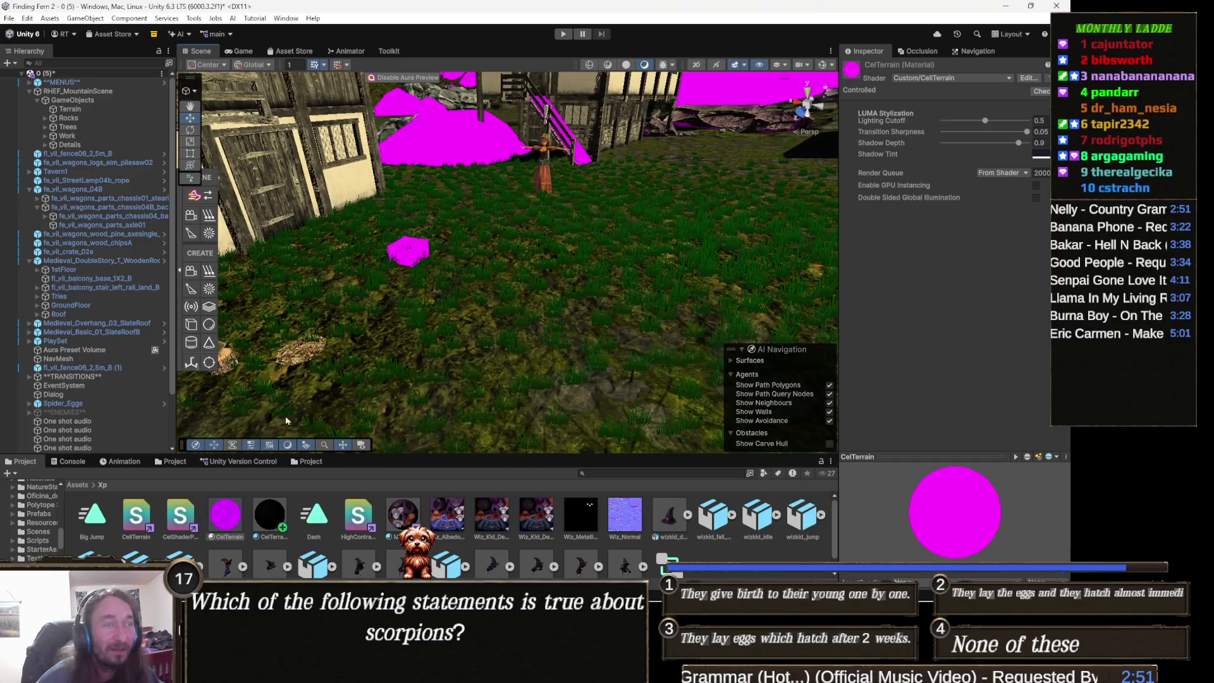
left_click(136, 513)
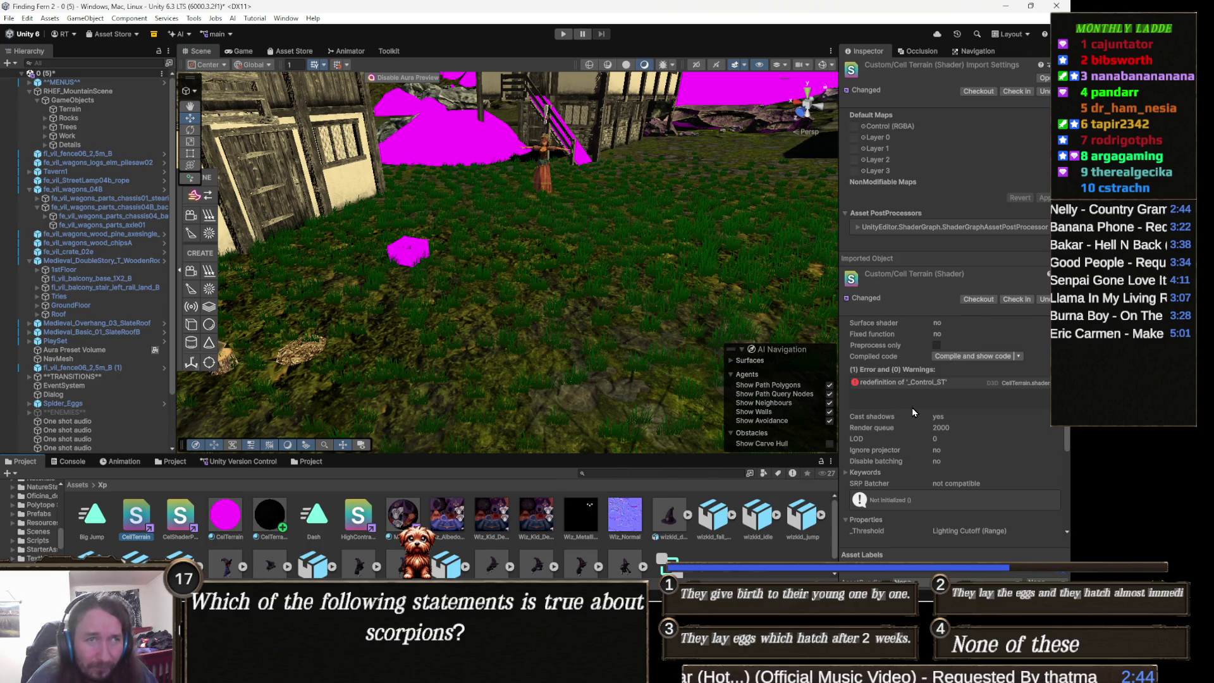
scroll(912, 409, "down", 3)
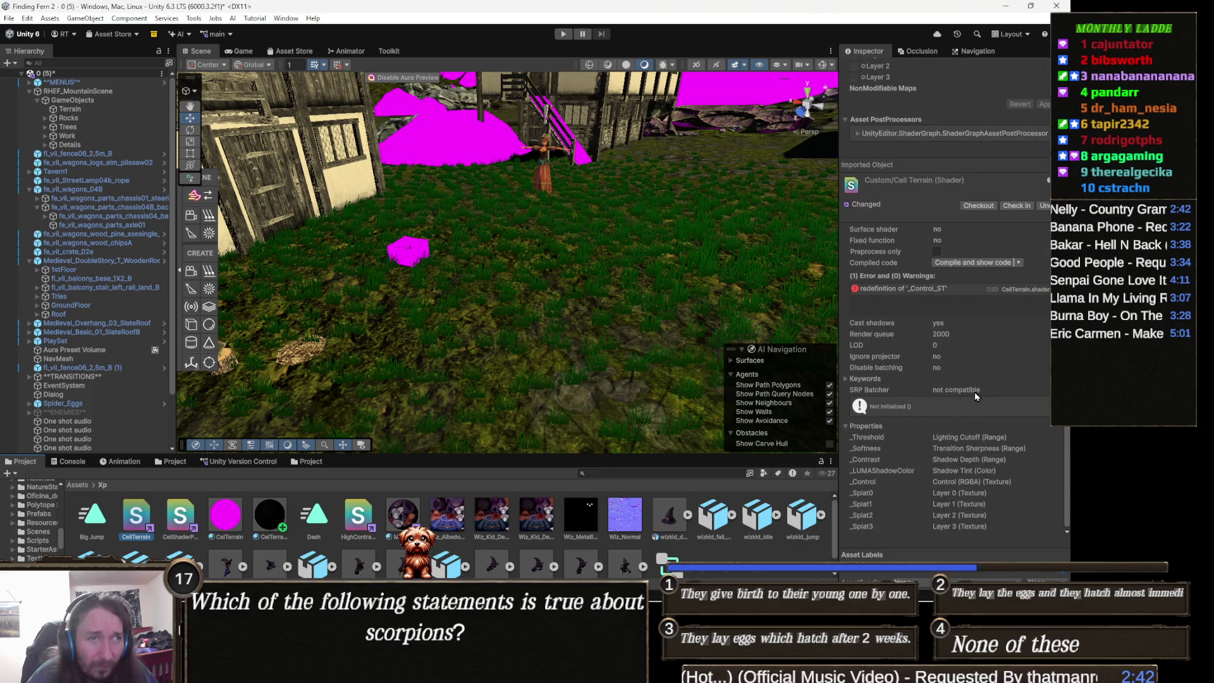
scroll(969, 395, "up", 3)
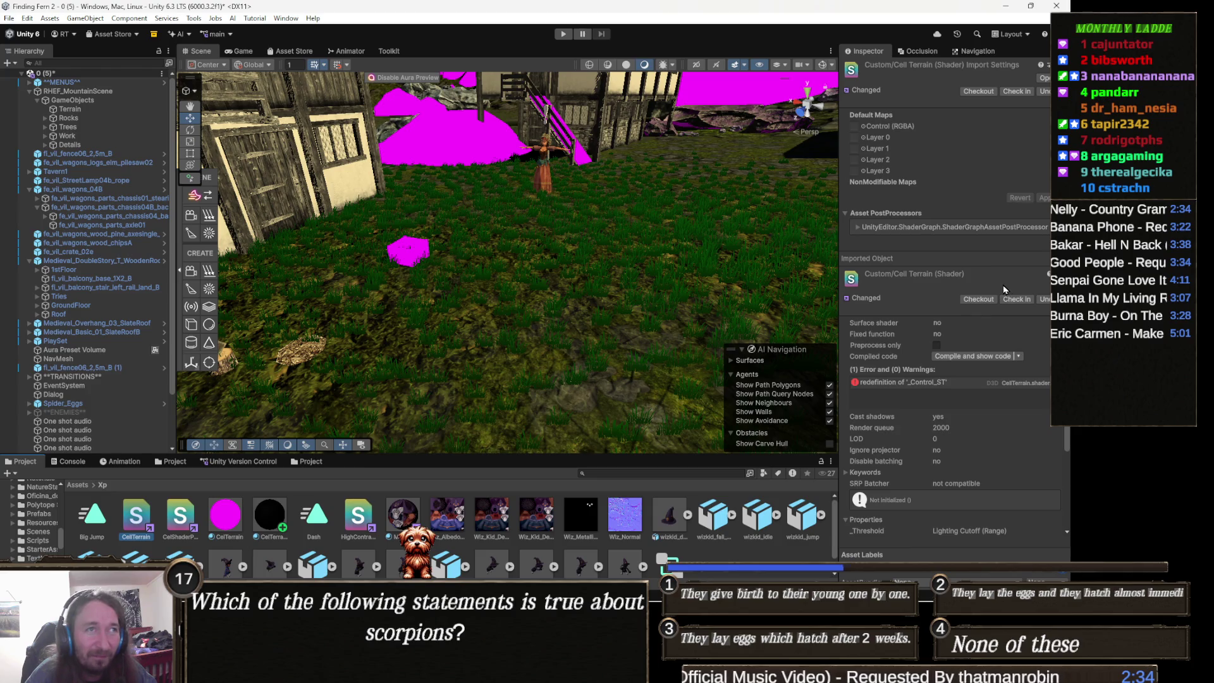
scroll(1003, 289, "down", 3)
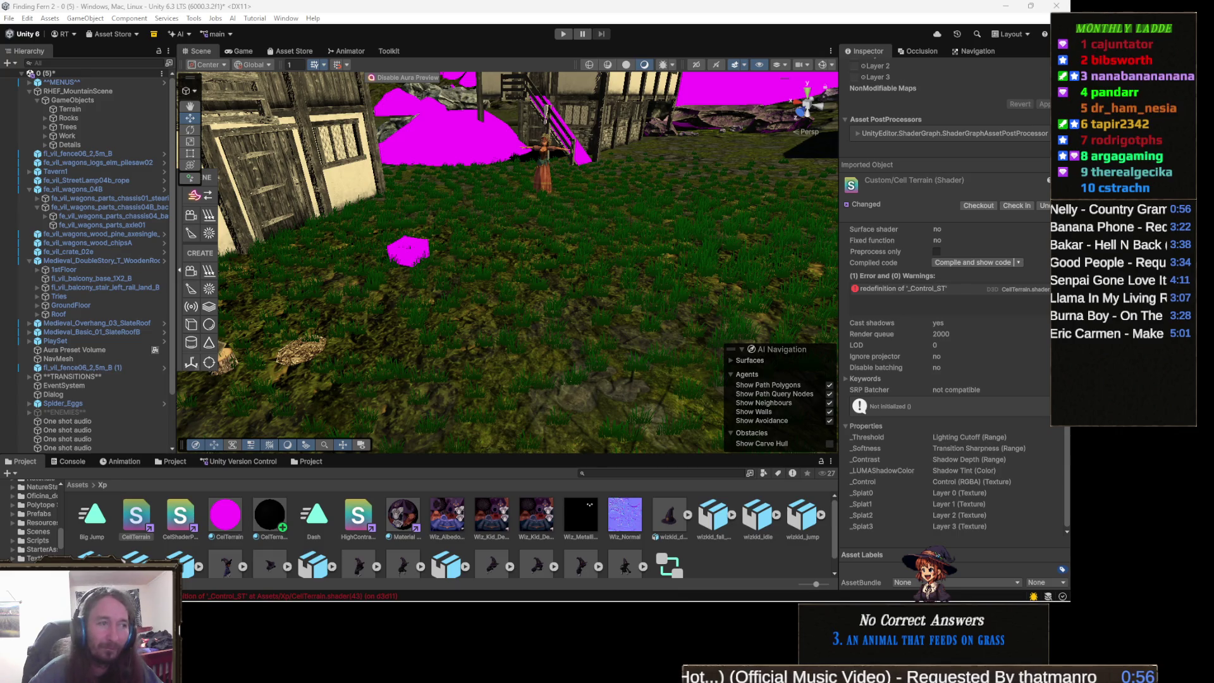
Replace all CellTerrain.shader code with the revised version declaring _MainTex and _BaseColor.
mouse_move(347, 600)
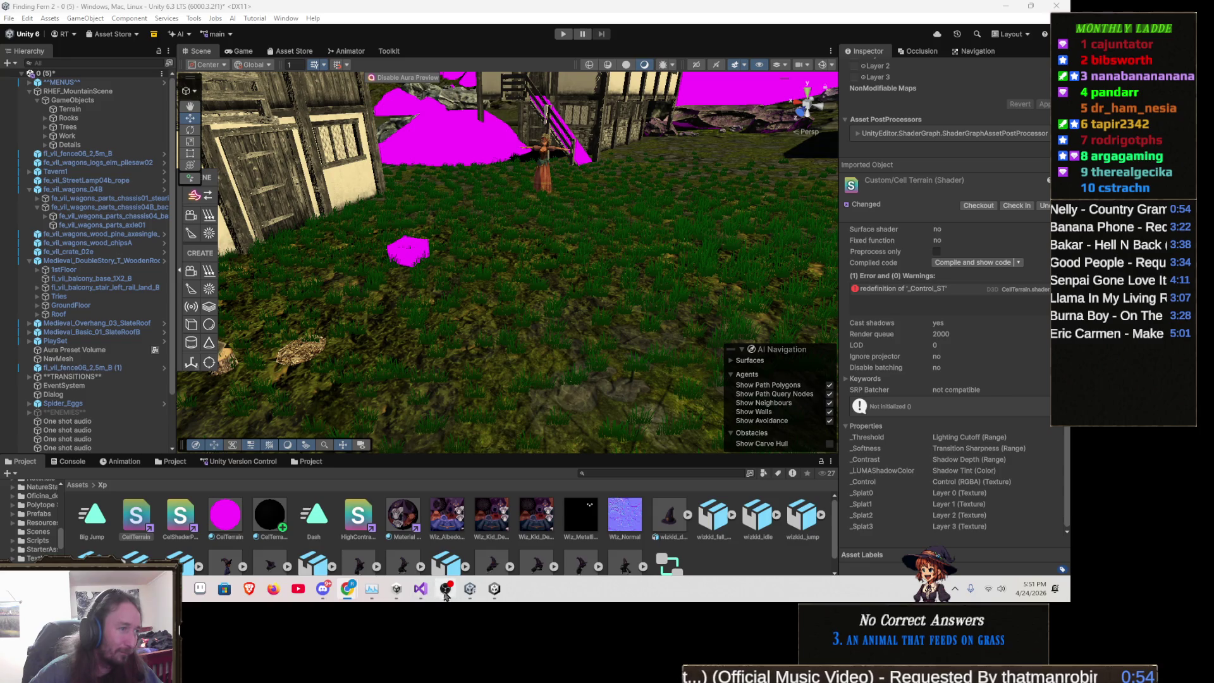
left_click(421, 592)
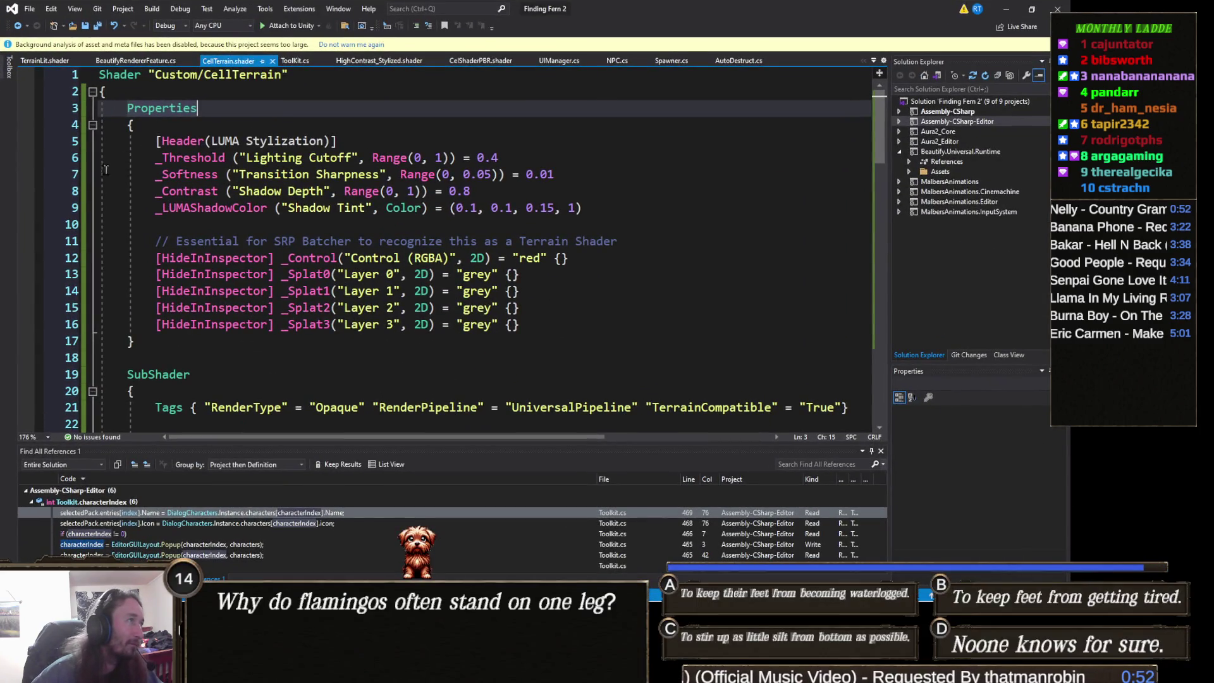
key("ctrl+a")
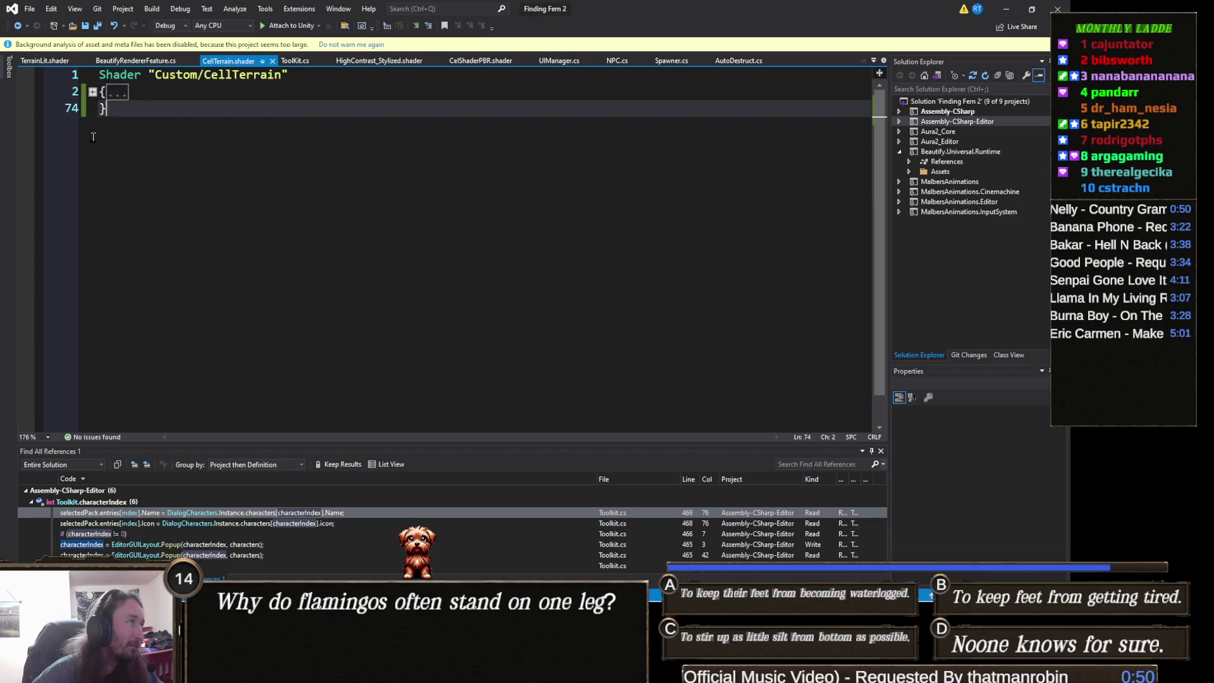
key("ctrl+v")
scroll(162, 139, "up", 10)
scroll(162, 139, "up", 15)
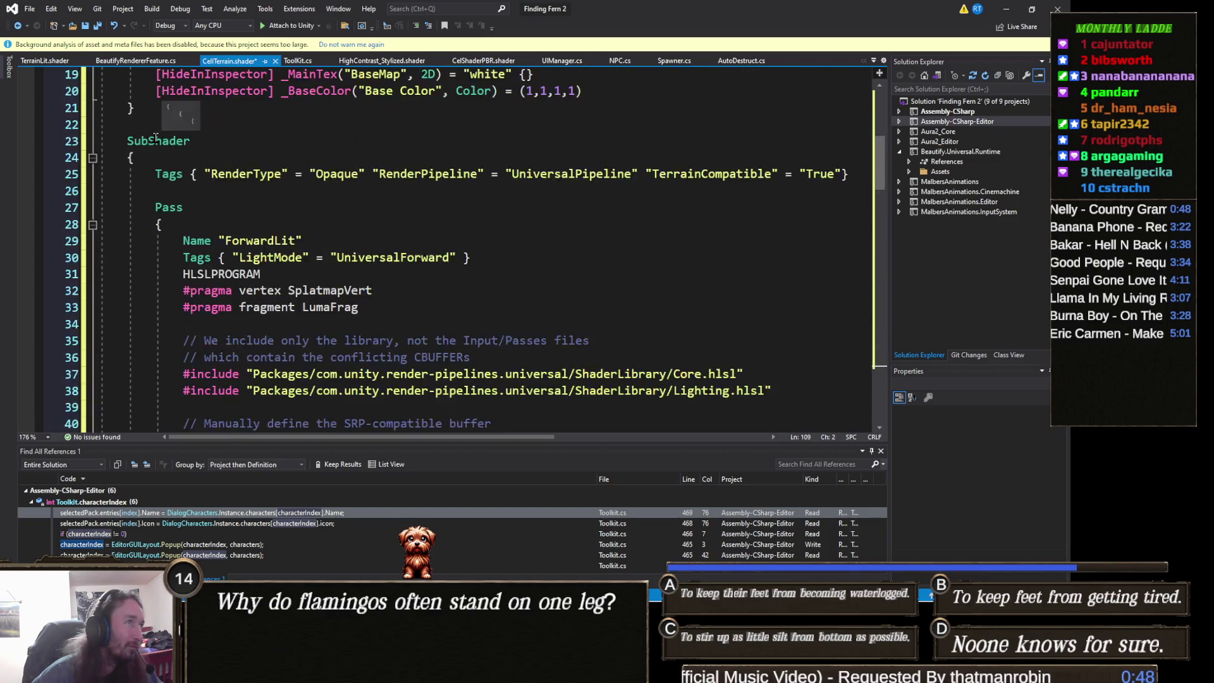
Delete the duplicate Shader declaration line, save the shader, and return to Unity.
triple_click(126, 96)
key("Delete")
key("ctrl+s")
left_click(1005, 9)
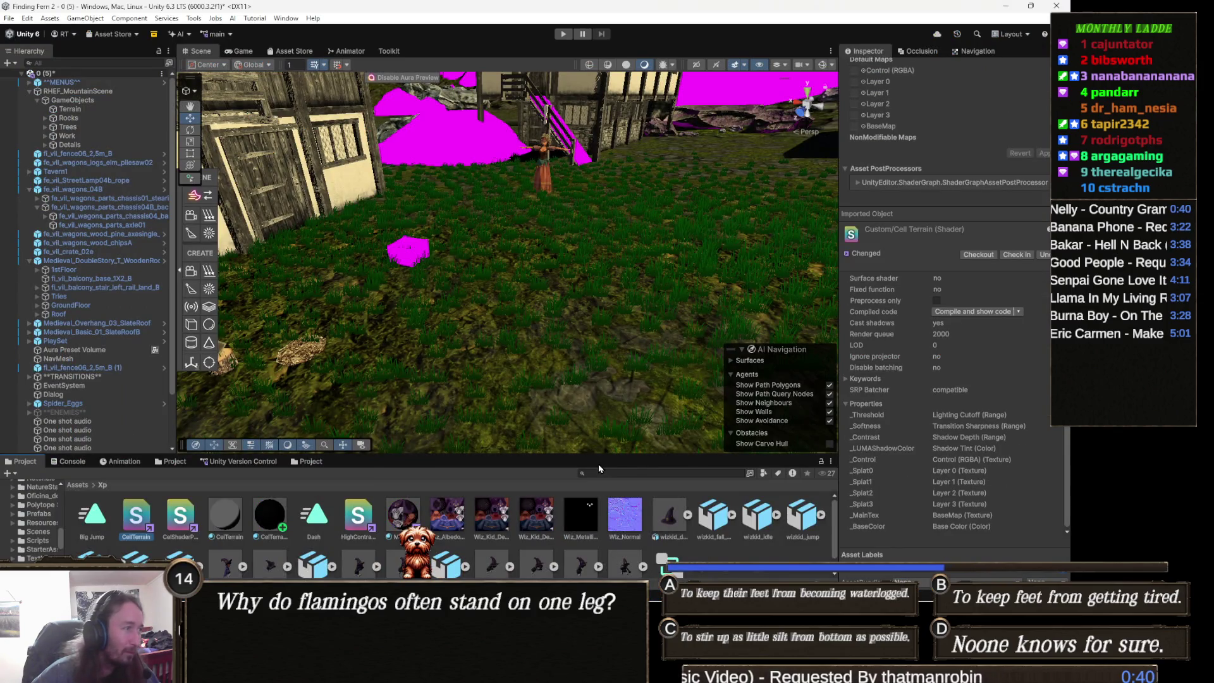
Select the Terrain and drag the CelTerrain material into its Material field.
left_click(569, 339)
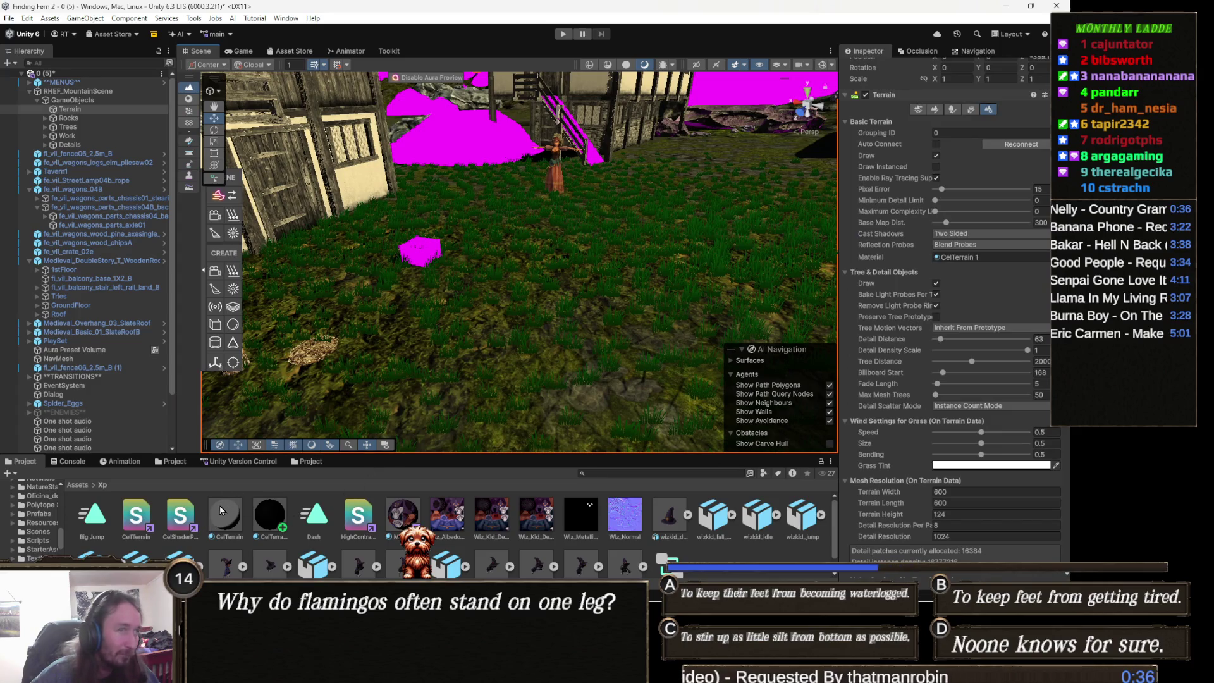
left_click_drag(214, 520, 964, 257)
mouse_move(632, 316)
left_mouse_down()
mouse_move(635, 356)
mouse_move(675, 300)
mouse_move(683, 320)
mouse_move(650, 343)
mouse_move(603, 213)
mouse_move(534, 367)
mouse_move(659, 352)
mouse_move(621, 335)
mouse_move(665, 336)
mouse_move(530, 354)
left_mouse_up()
scroll(534, 367, "down", 5)
scroll(571, 372, "up", 6)
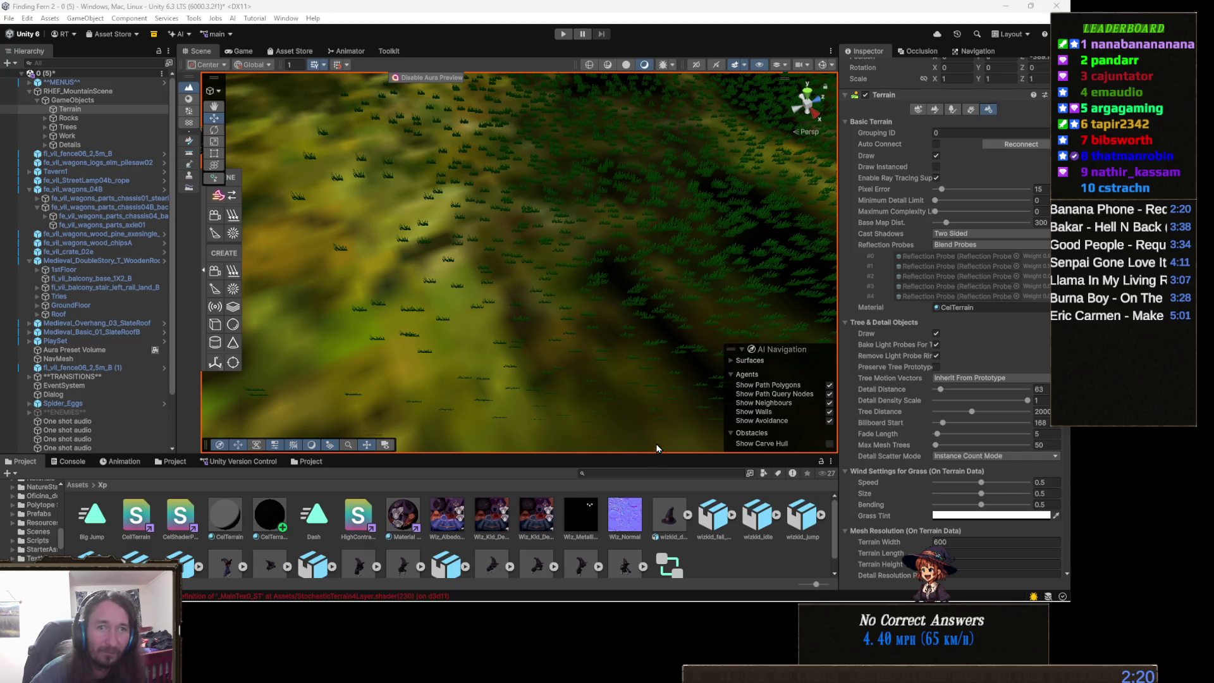
mouse_move(495, 417)
left_mouse_down()
mouse_move(490, 309)
mouse_move(593, 329)
left_mouse_up()
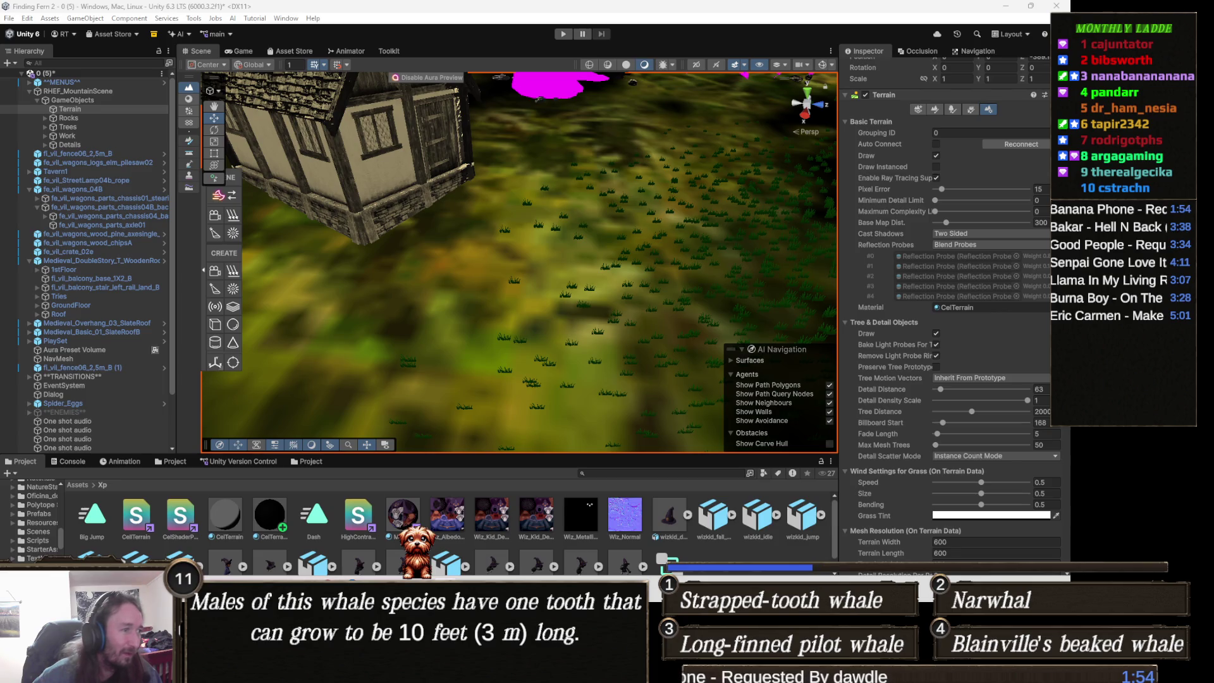
mouse_move(420, 670)
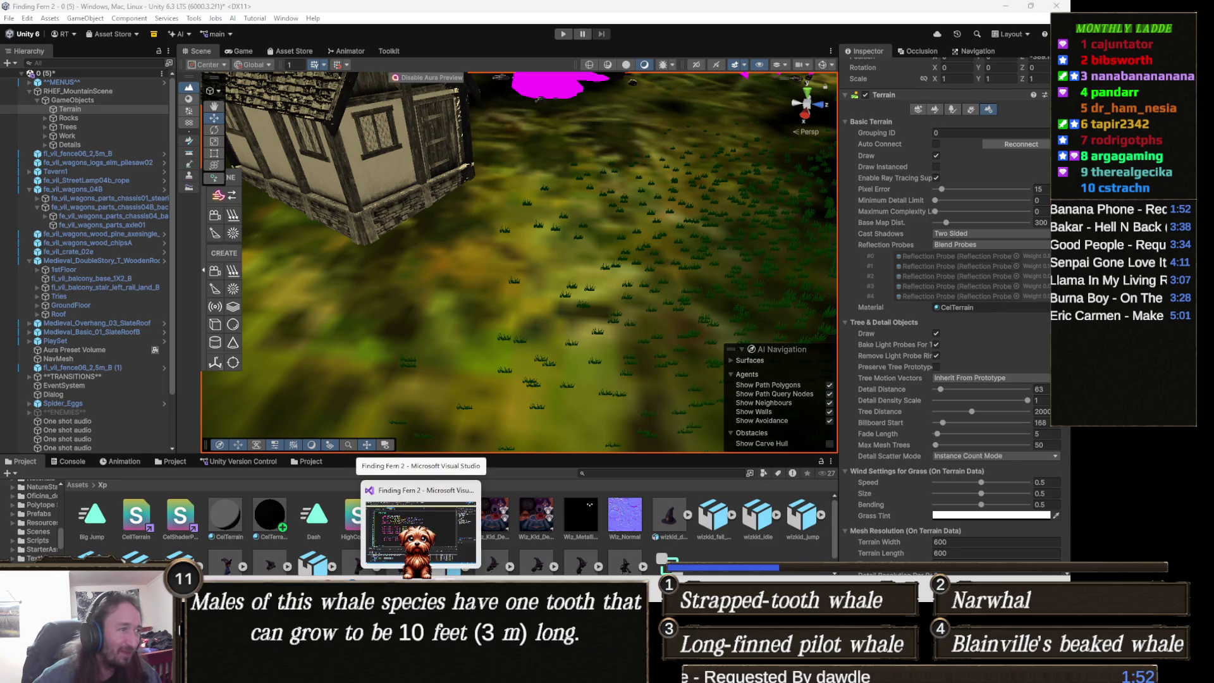
Collapse the shader block, paste the new LumaFrag code, then undo that misplaced paste.
left_click(421, 531)
scroll(226, 269, "down", 9)
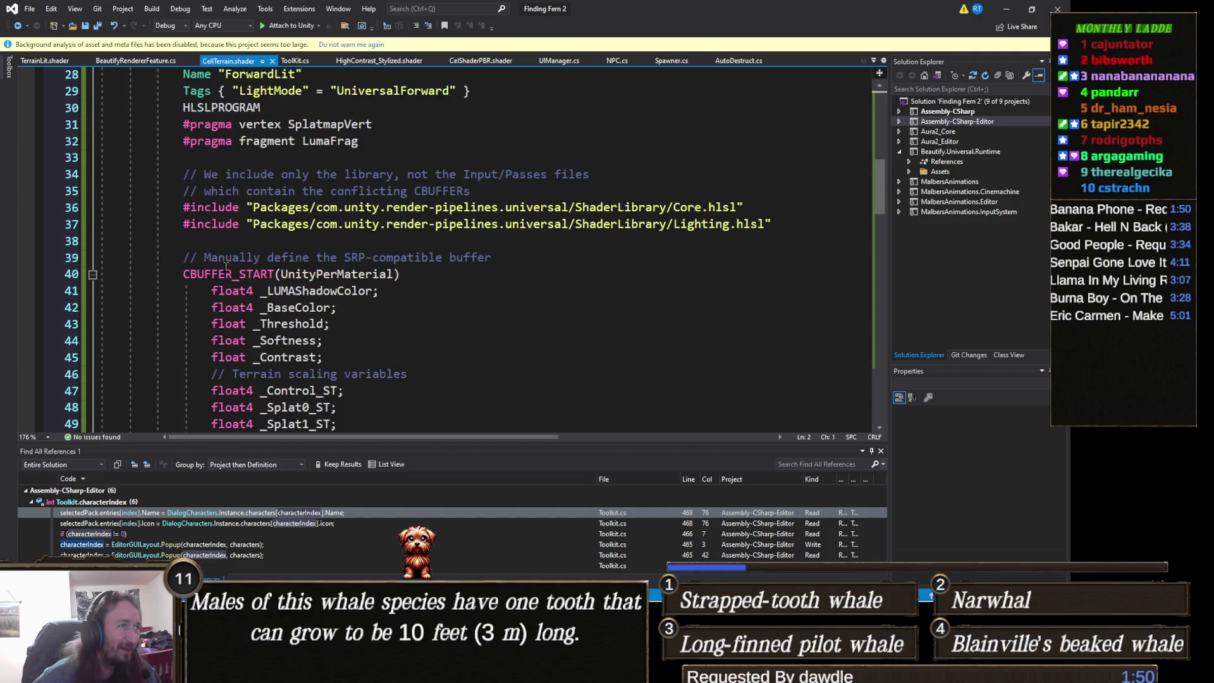
scroll(226, 268, "up", 9)
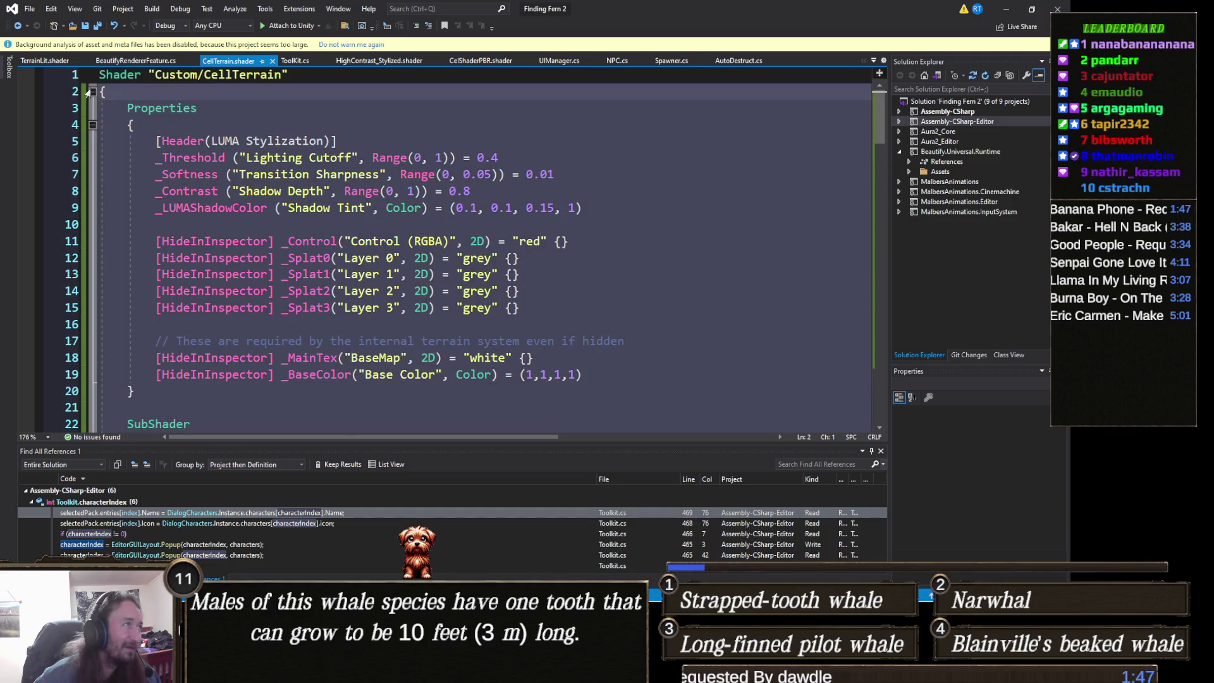
left_click(93, 92)
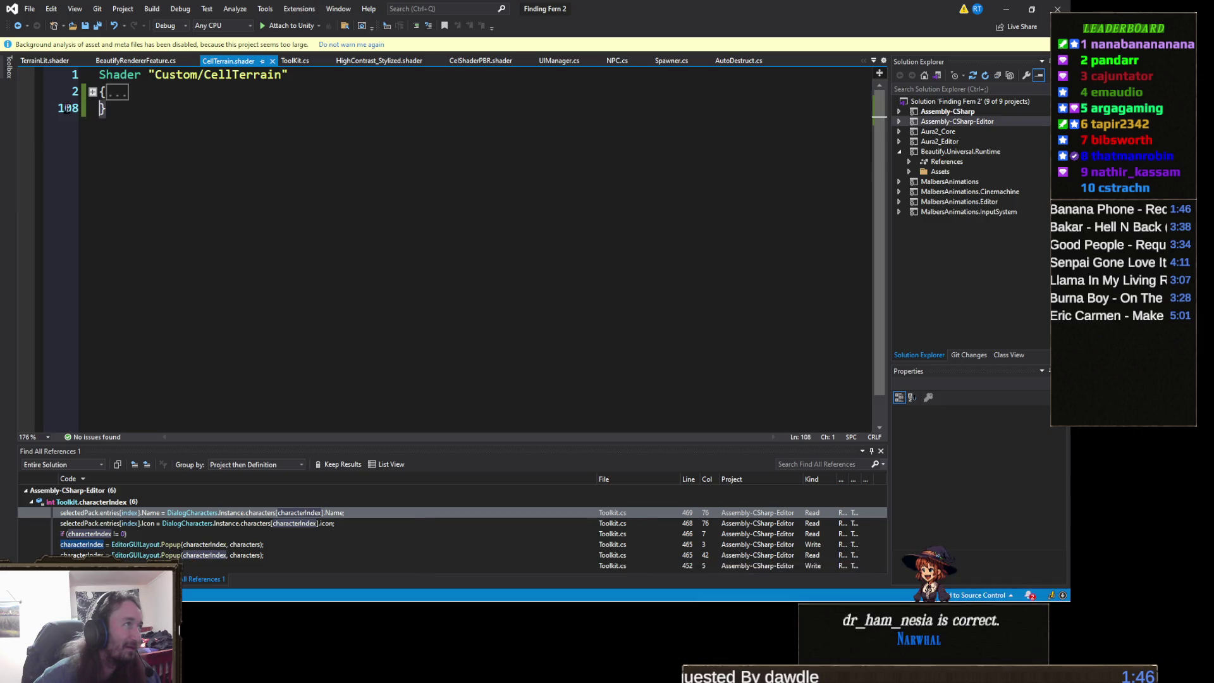
key("ctrl+v")
scroll(82, 89, "up", 2)
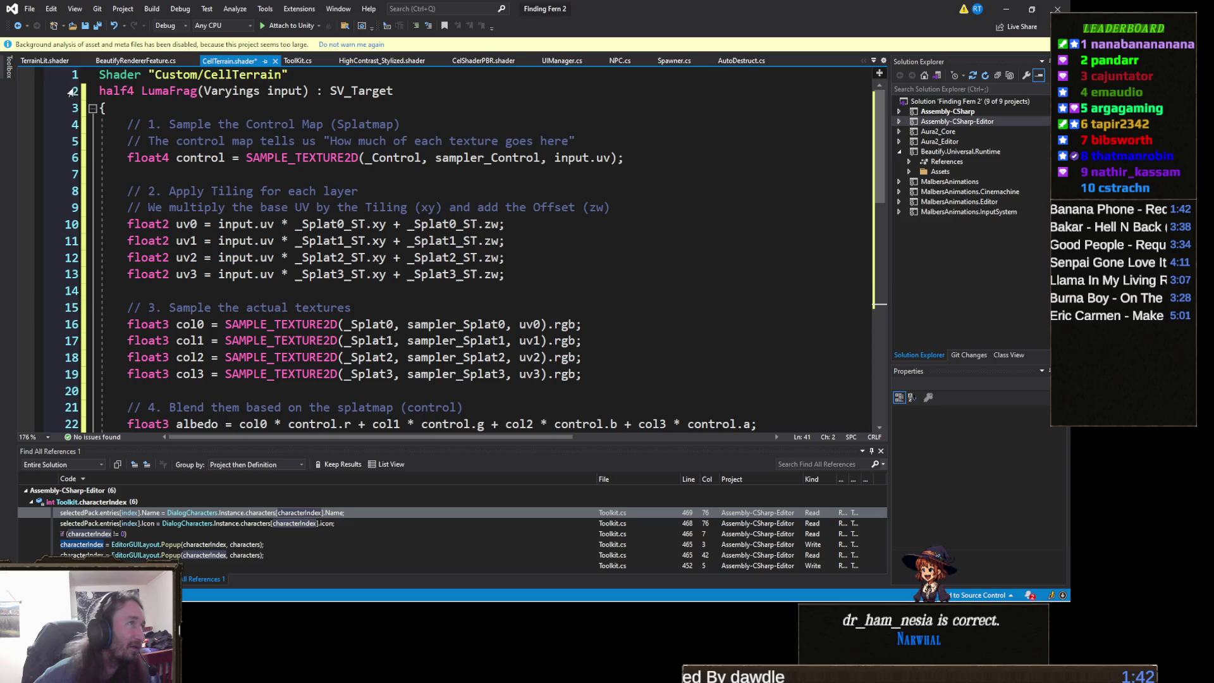
key("ctrl+z")
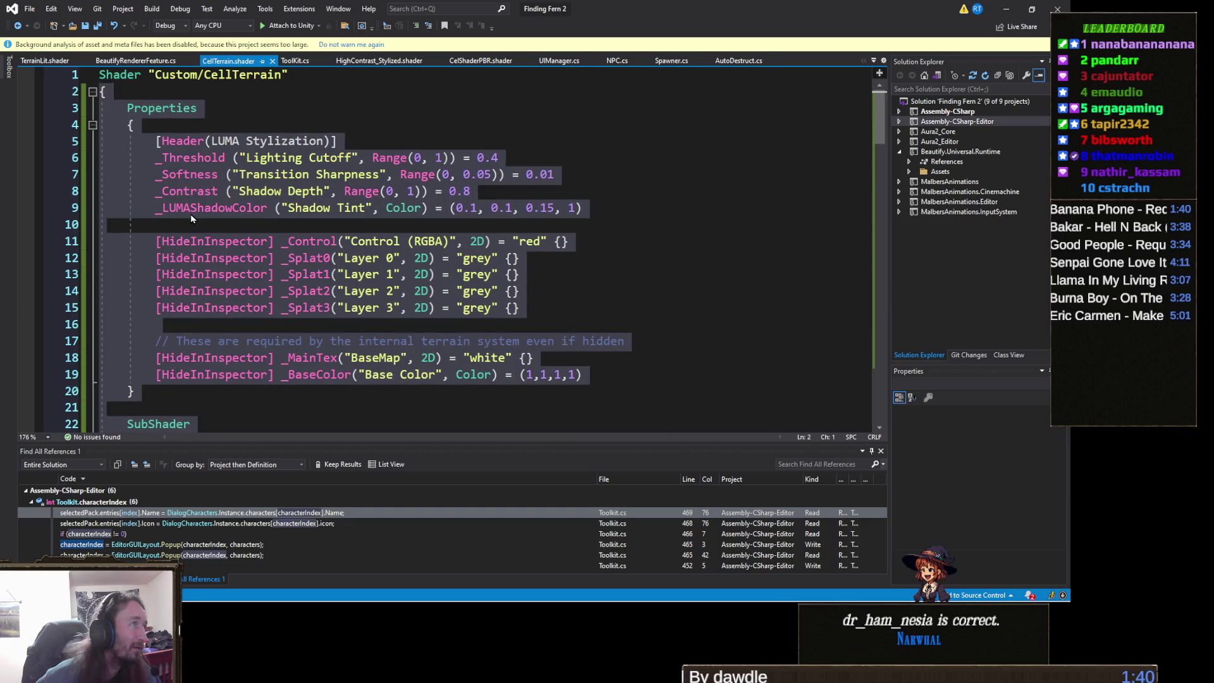
Scroll down to the LumaFrag function that blends four splat textures by the control map.
scroll(285, 253, "down", 5)
left_click(304, 262)
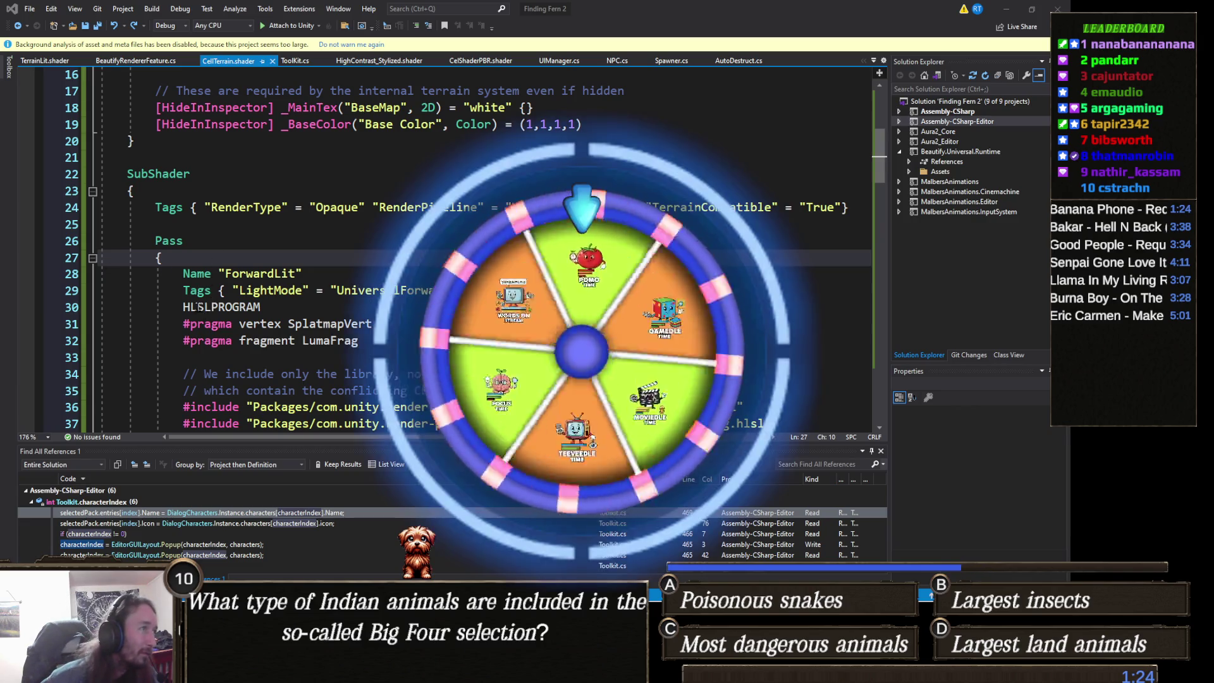
scroll(211, 273, "down", 5)
scroll(211, 272, "down", 2)
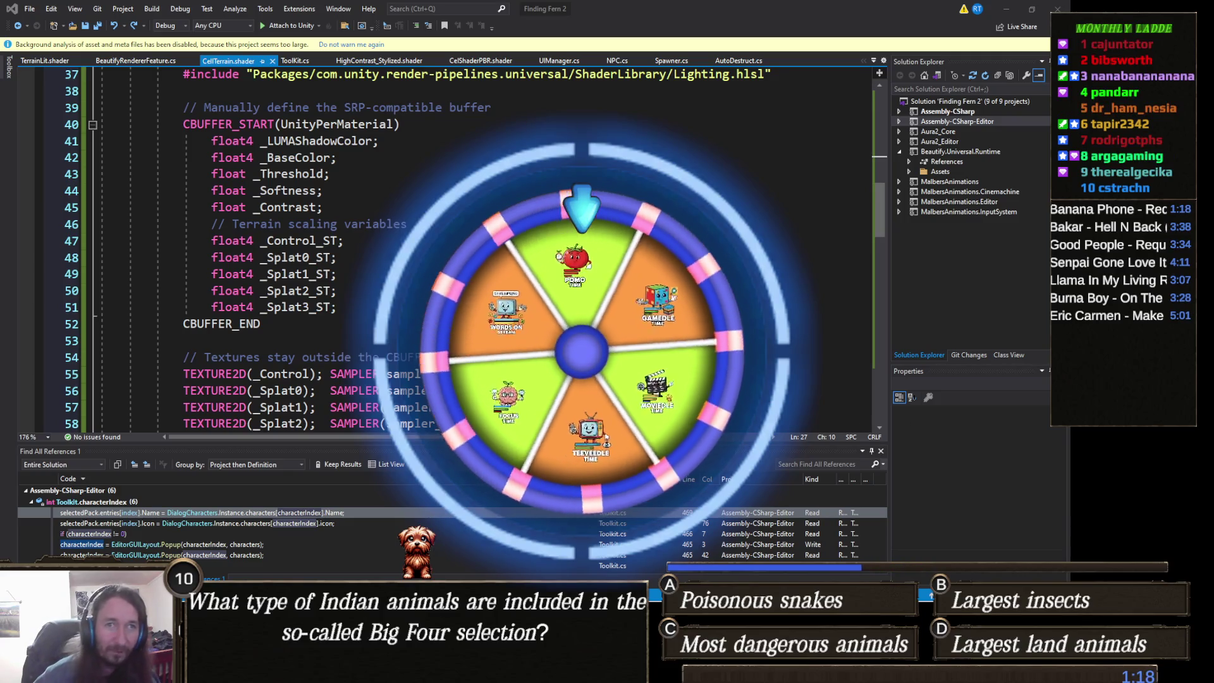
scroll(212, 272, "down", 2)
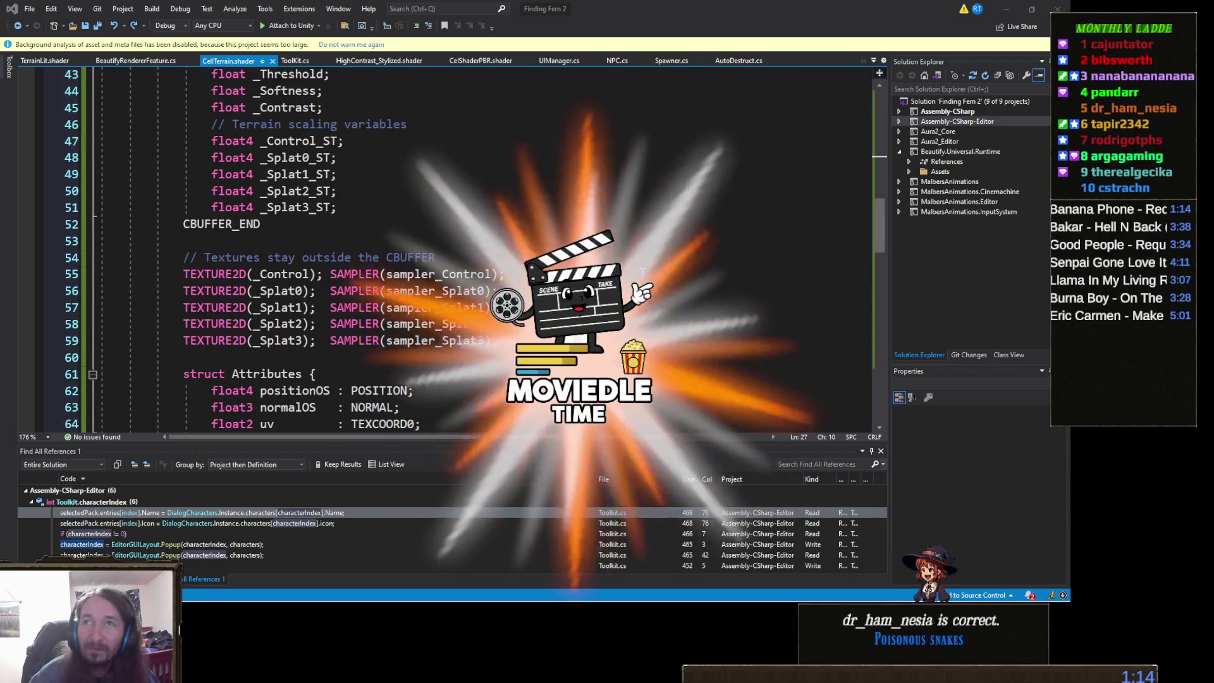
scroll(642, 273, "down", 1)
scroll(423, 274, "down", 5)
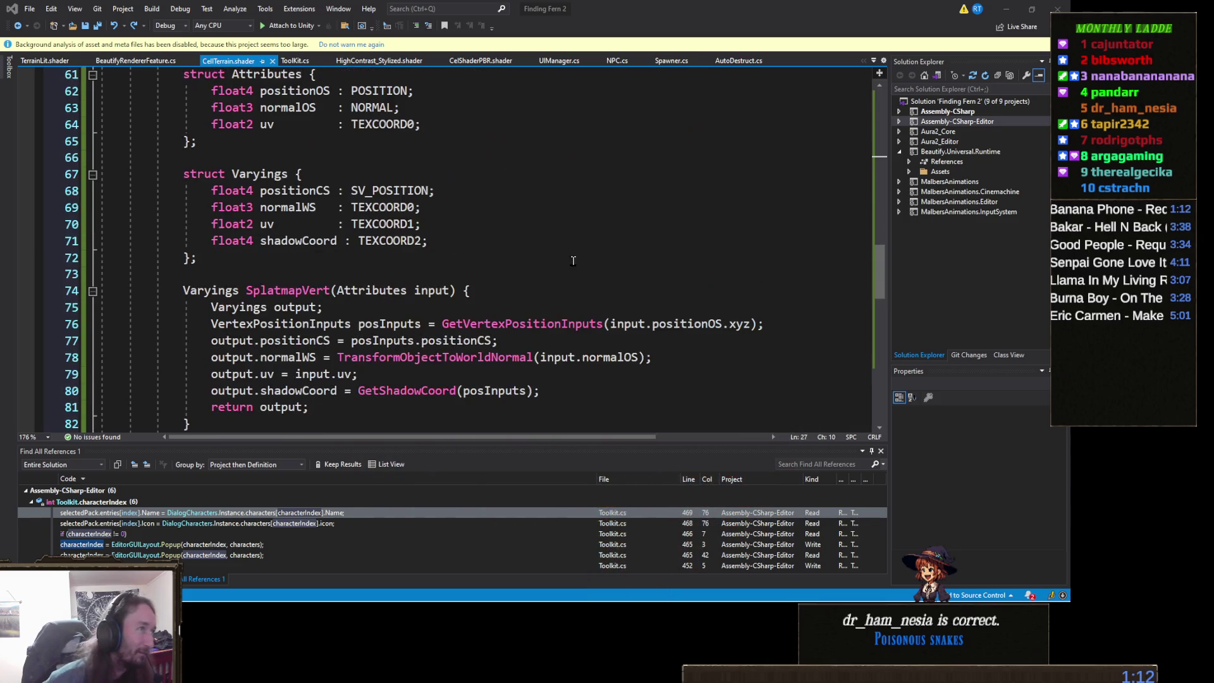
scroll(423, 274, "down", 6)
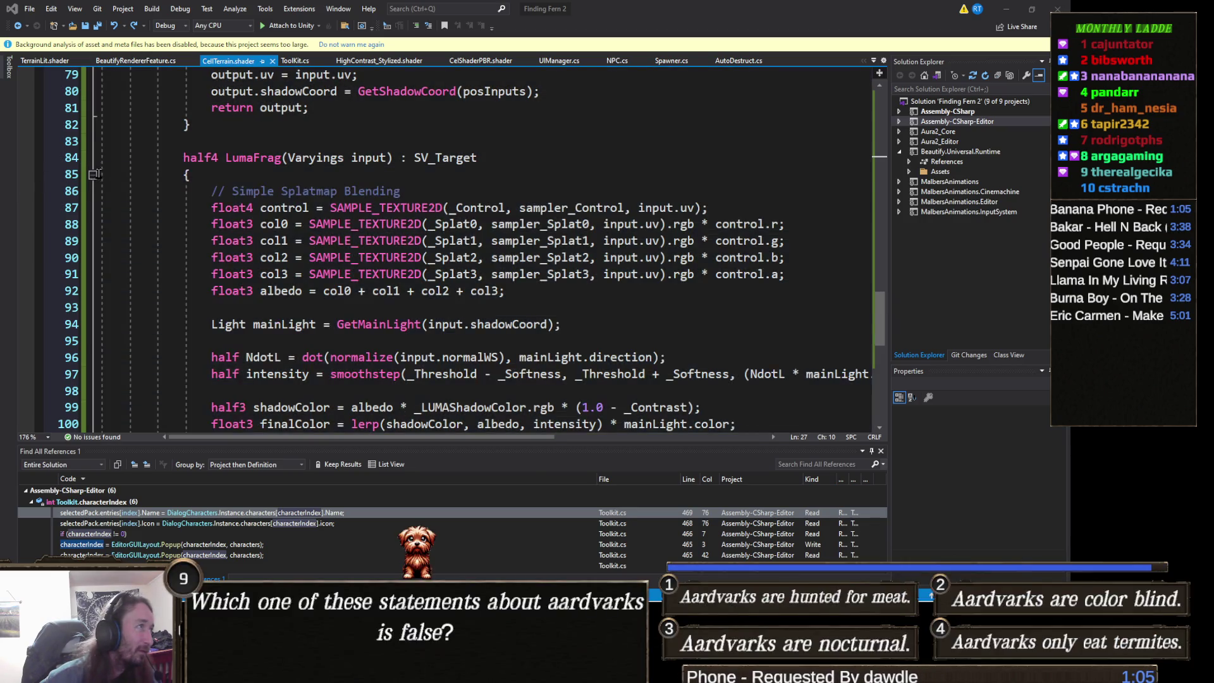
Fold the LumaFrag function and paste the new splat-blending version over it.
left_click(93, 174)
left_click_drag(30, 177, 19, 147)
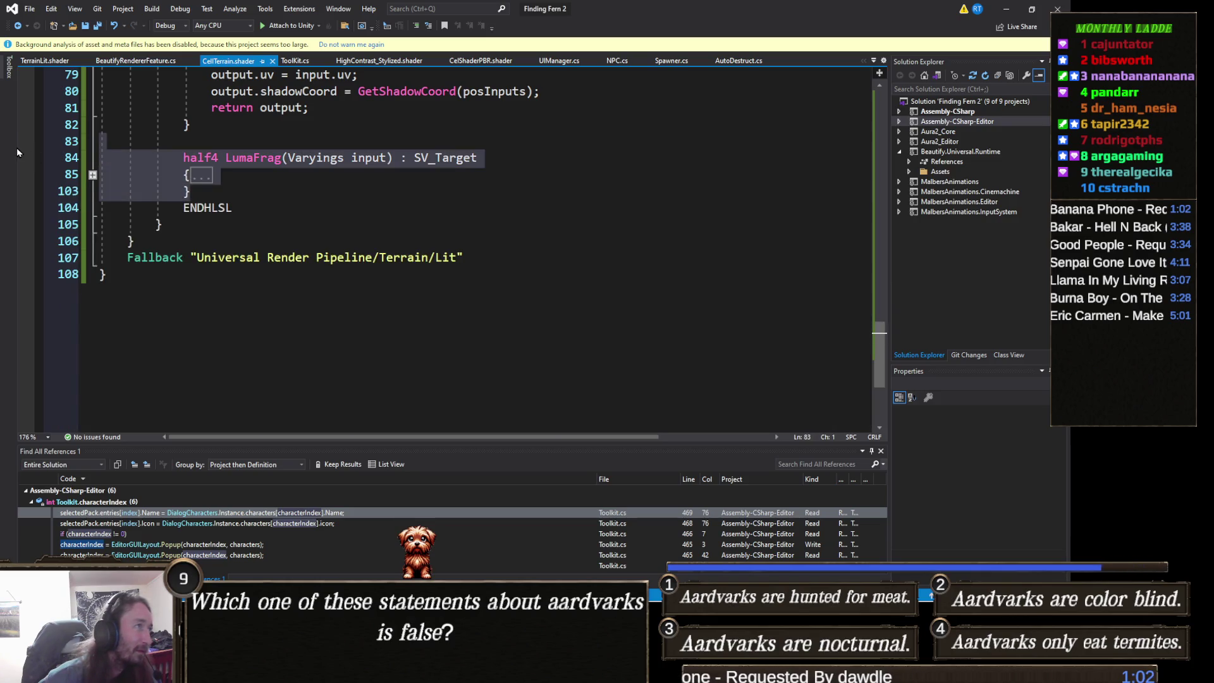
key("ctrl+v")
scroll(228, 201, "up", 4)
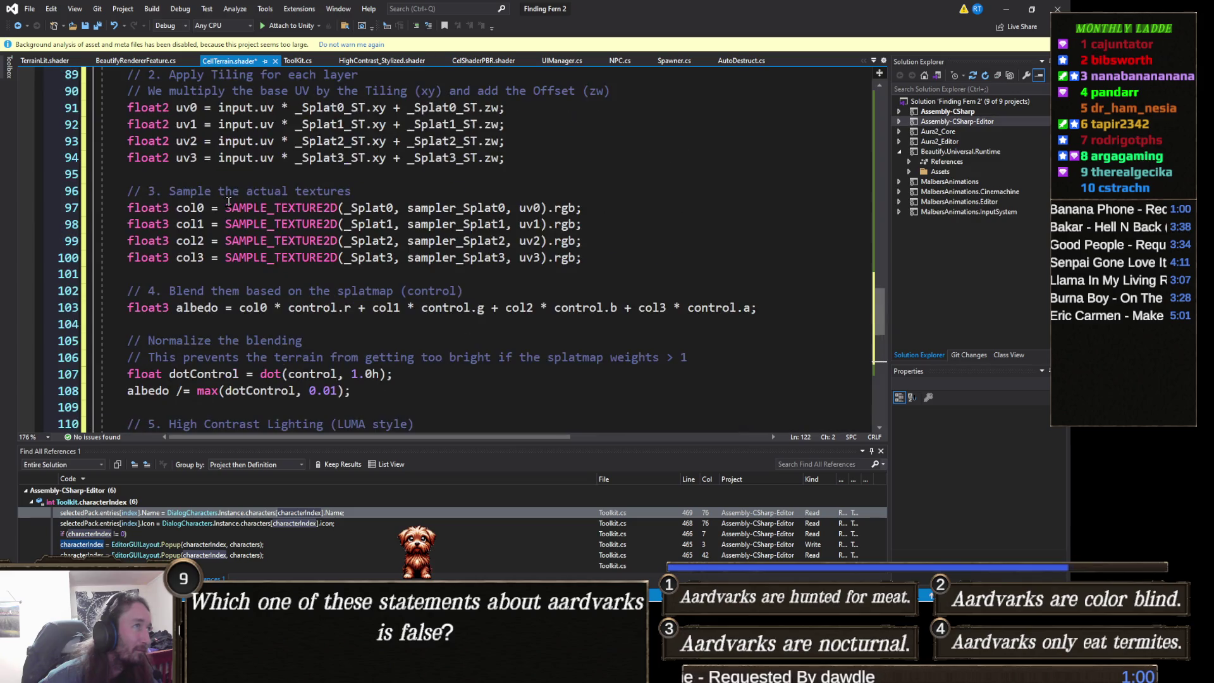
scroll(228, 201, "up", 4)
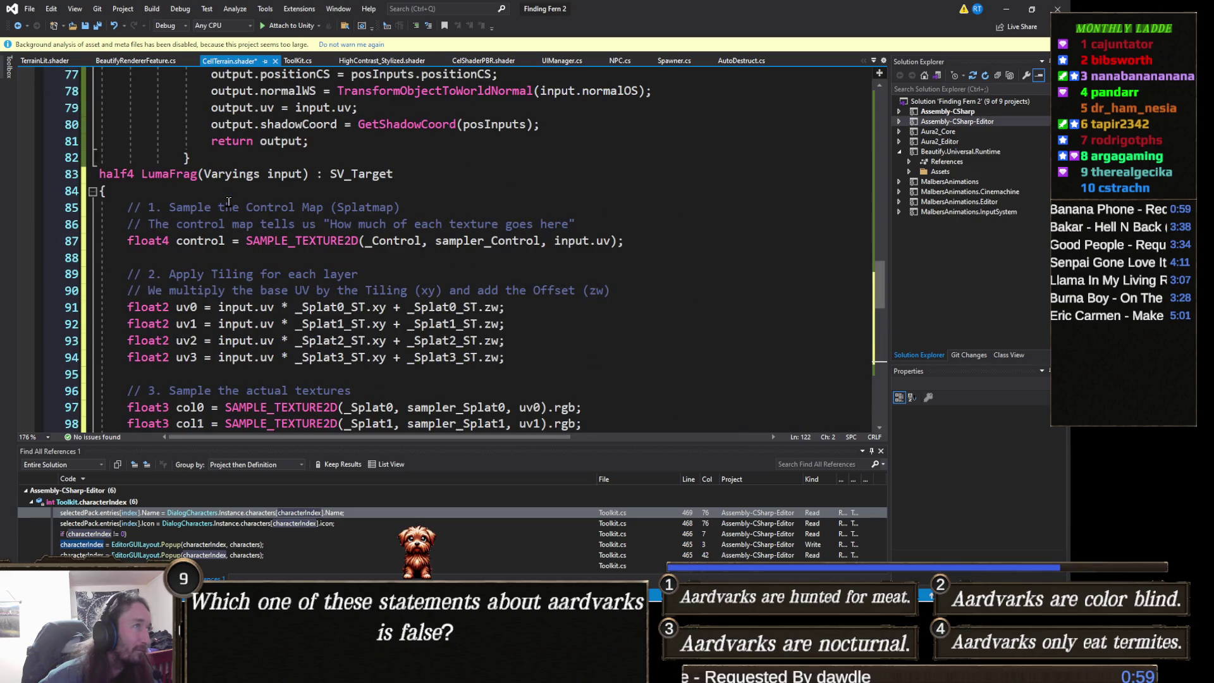
Select the new LumaFrag function from its header line to its end.
left_click(103, 173)
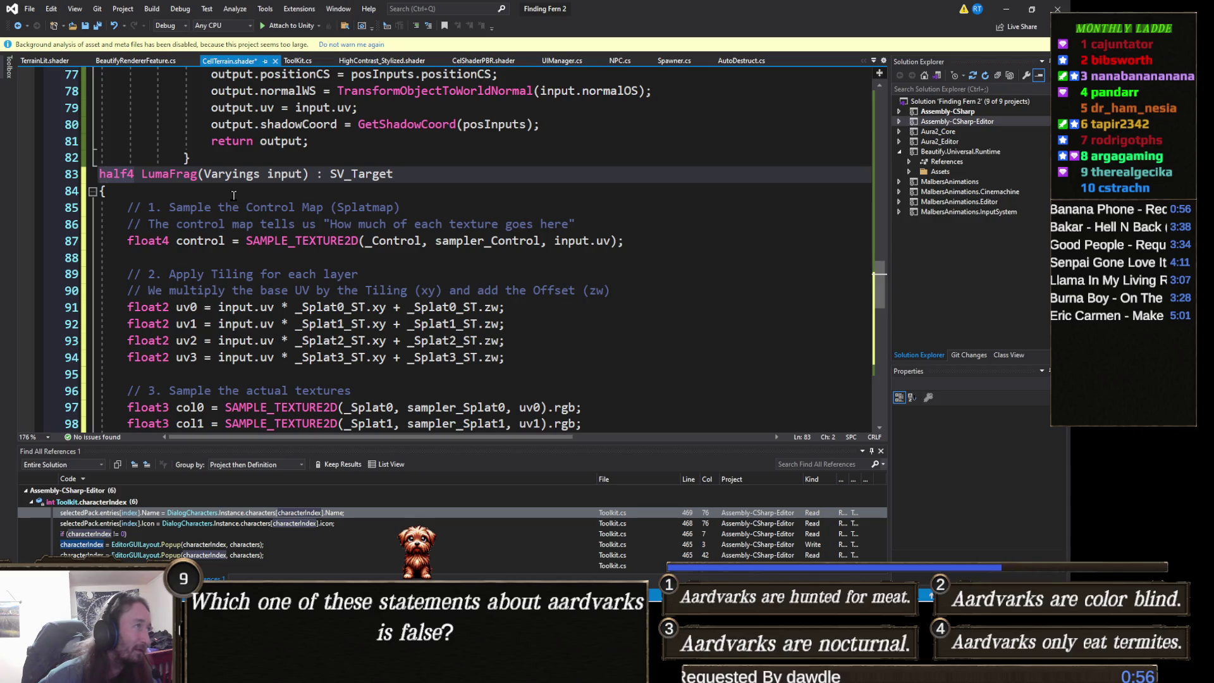
key("Home")
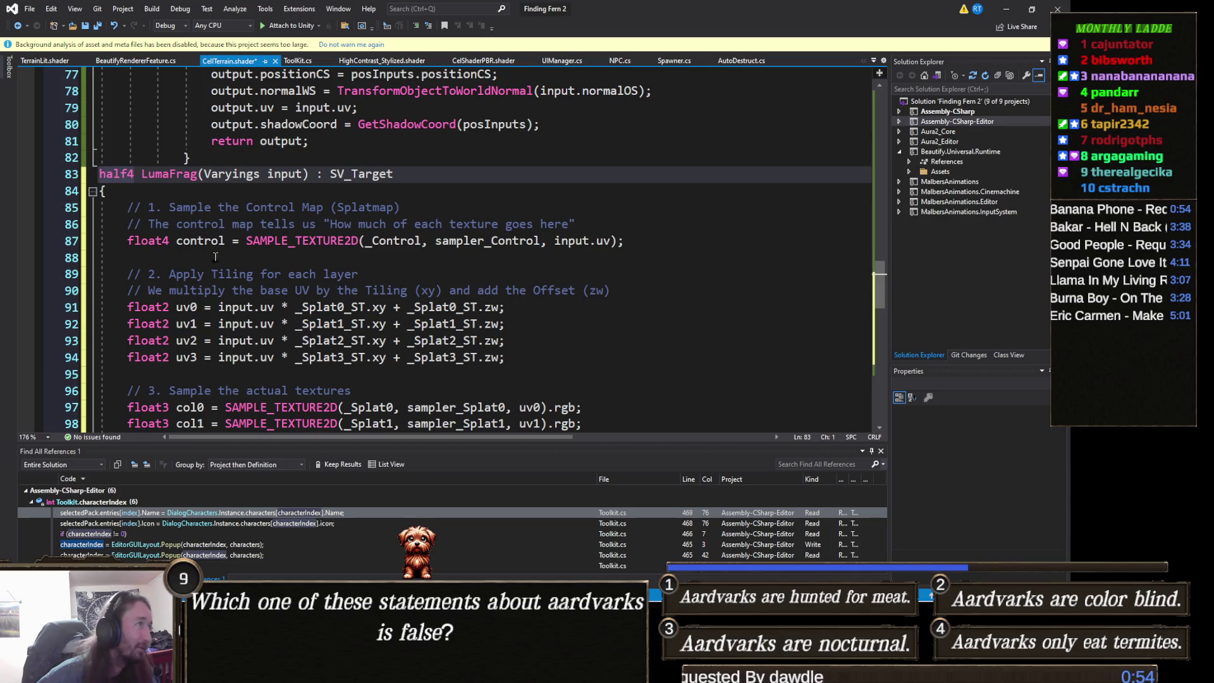
scroll(215, 253, "down", 2)
scroll(189, 275, "up", 2)
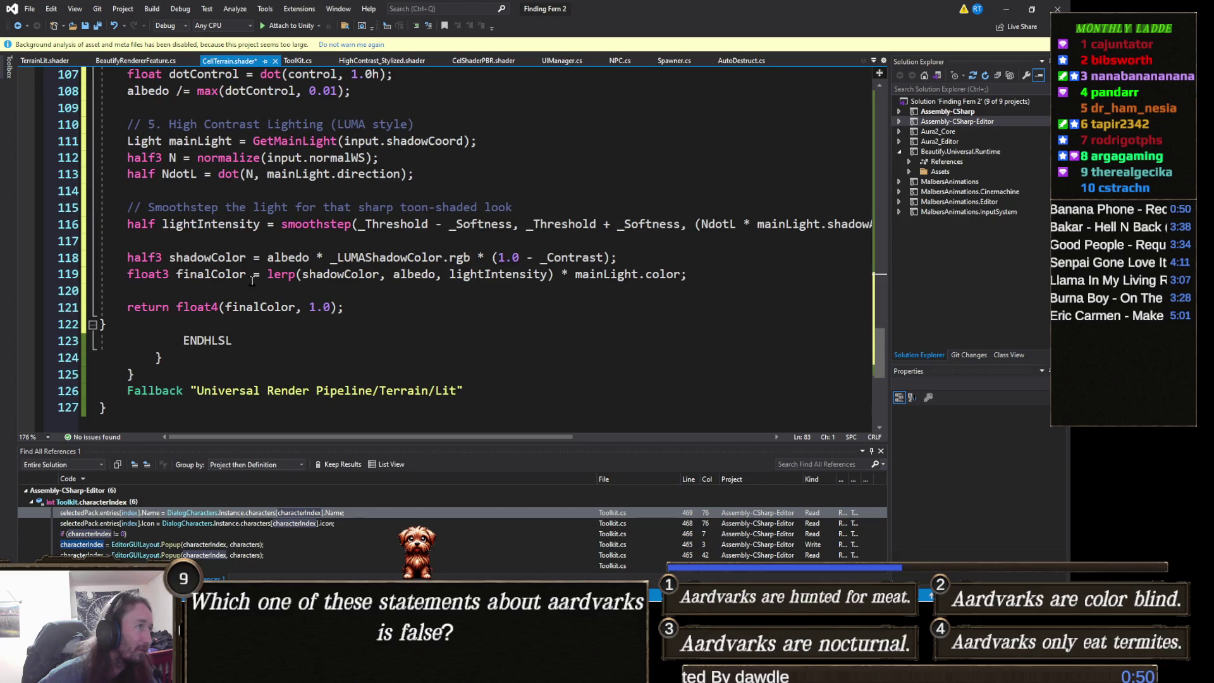
left_click(184, 326, "shift")
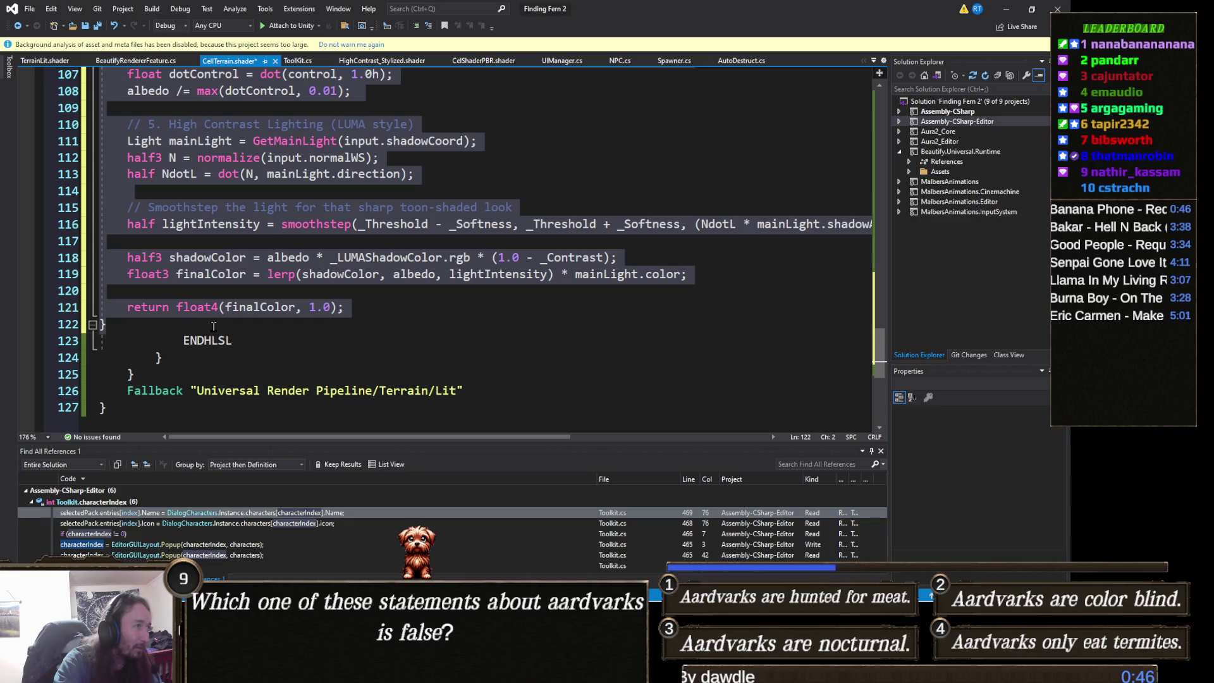
scroll(213, 327, "down", 5)
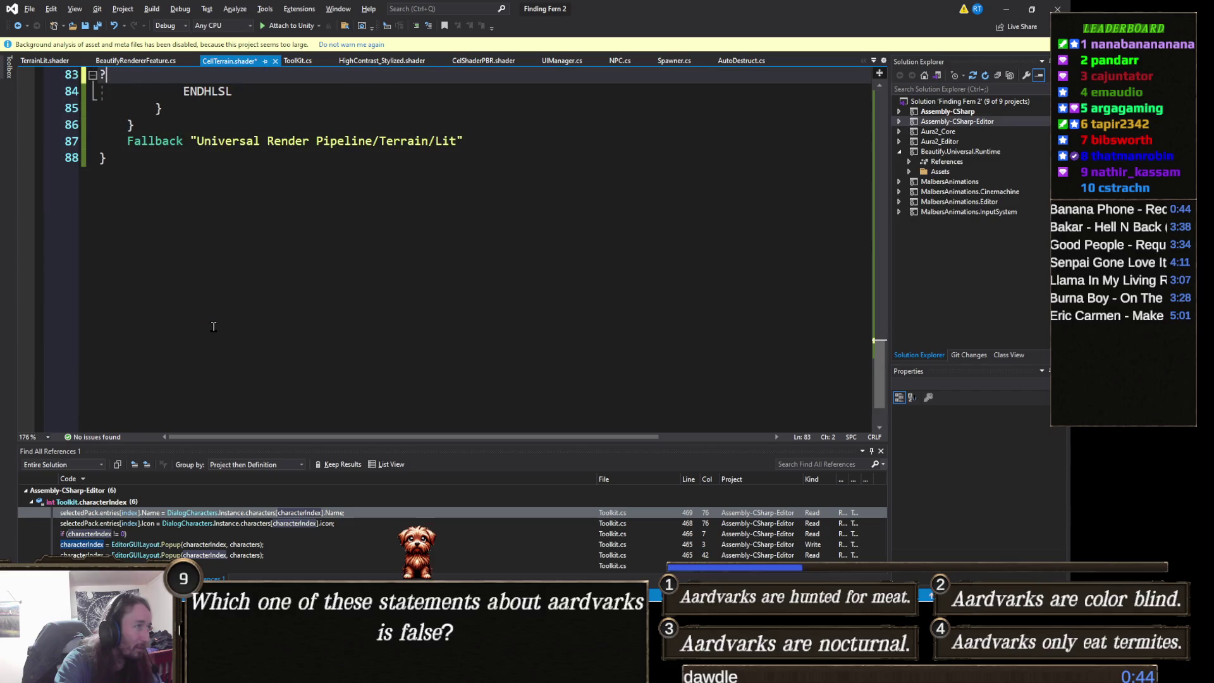
scroll(215, 330, "up", 7)
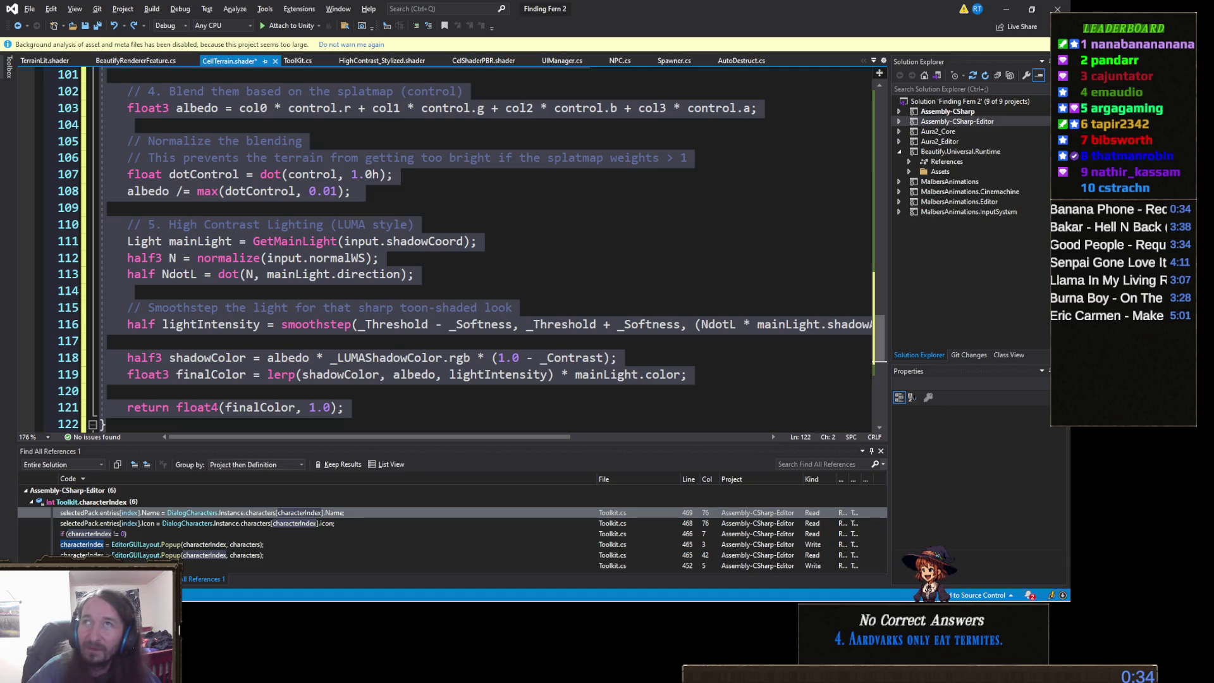
key("alt+Tab")
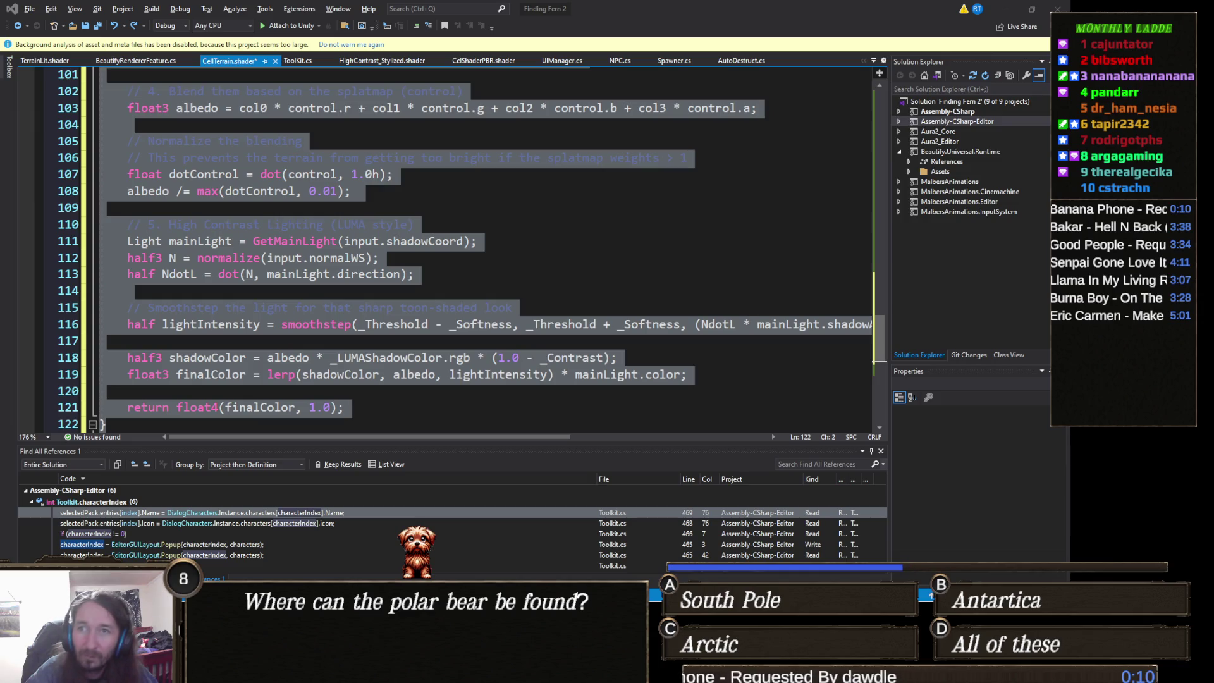
key("alt+Tab")
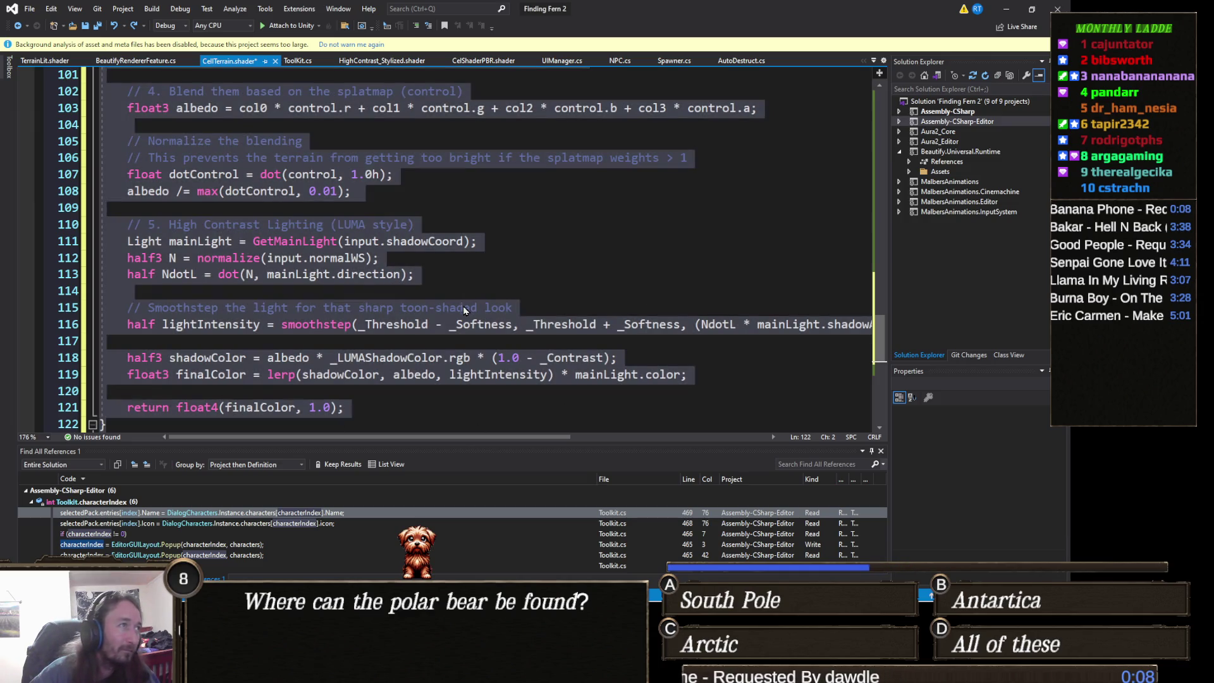
Outdent the selected LumaFrag block, then undo/redo back to its original indentation.
key("shift+Tab")
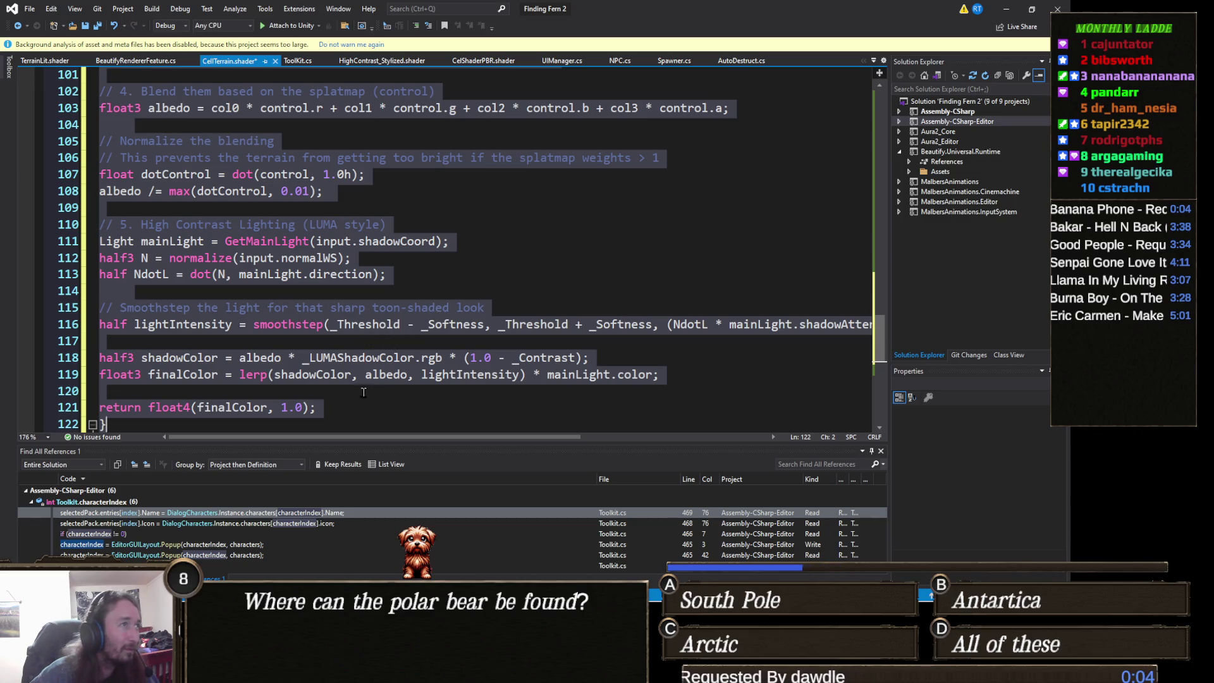
scroll(288, 339, "down", 3)
key("ctrl+z")
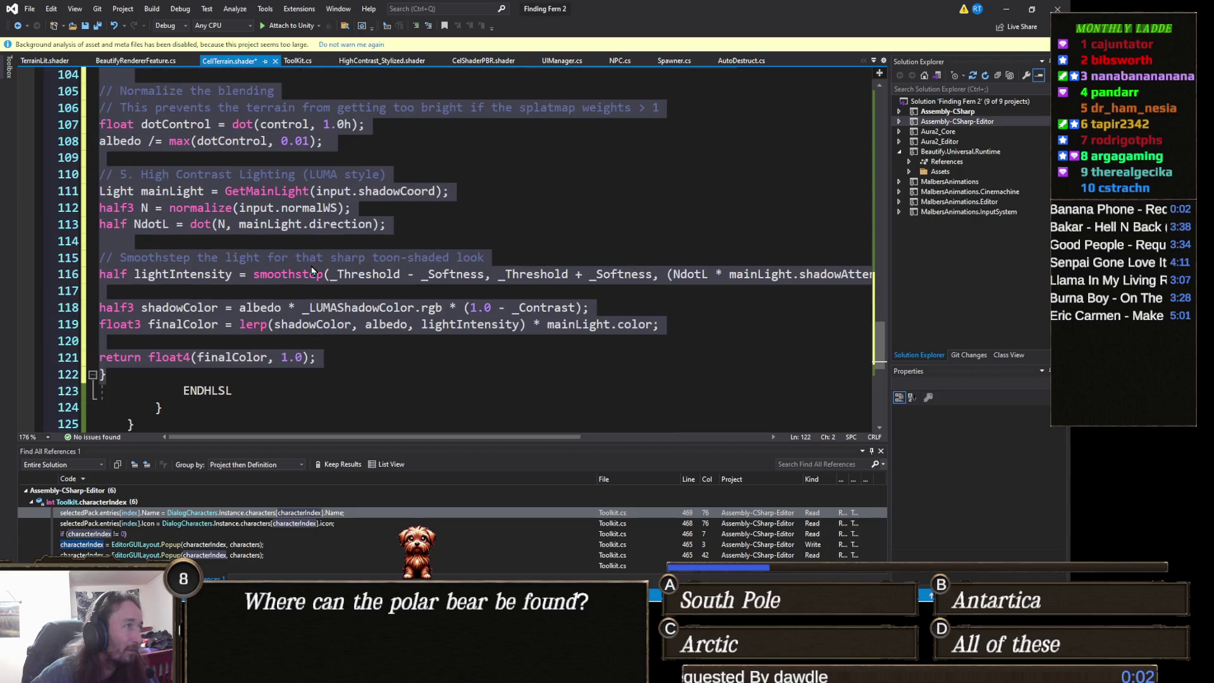
key("ctrl+z")
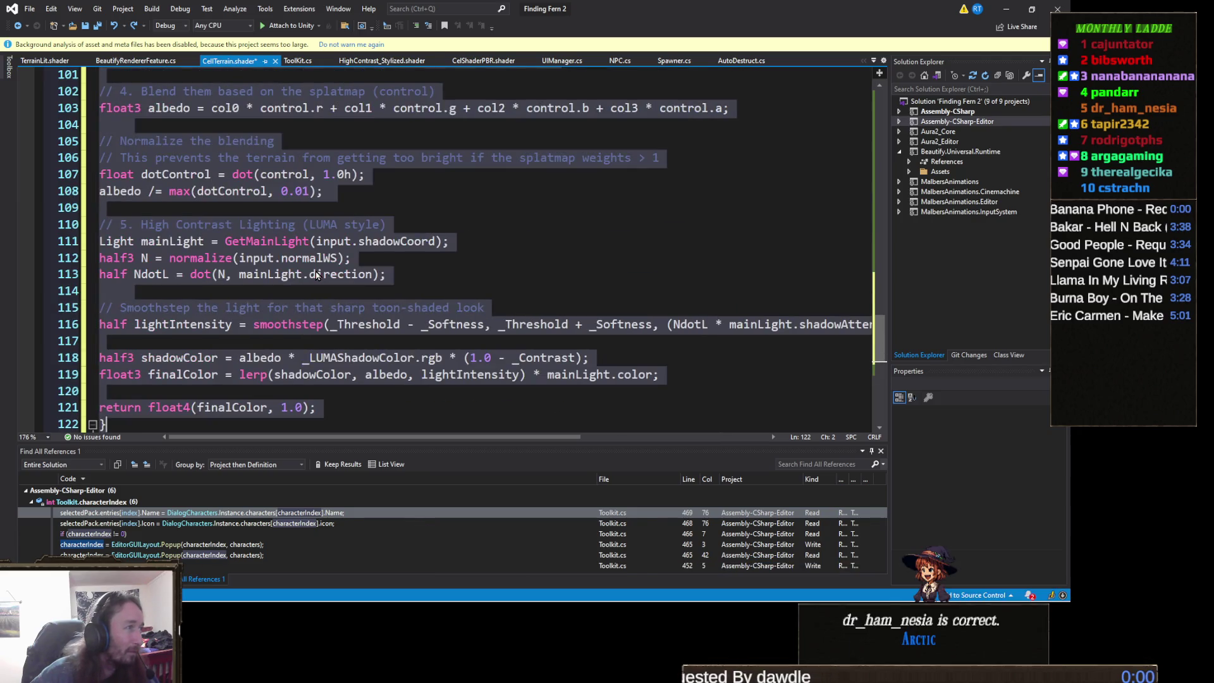
key("ctrl+y")
key("ctrl+z")
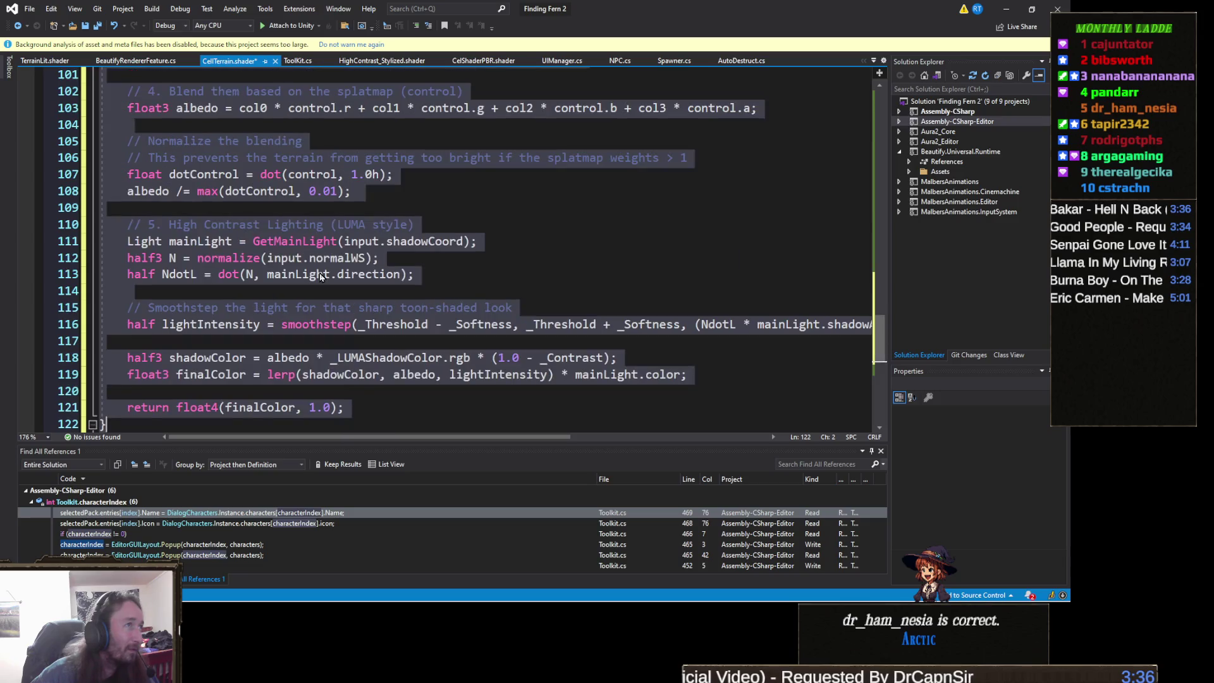
key("ctrl+y")
Switch to the web browser showing the TeeVeedle game.
mouse_move(267, 599)
mouse_move(348, 589)
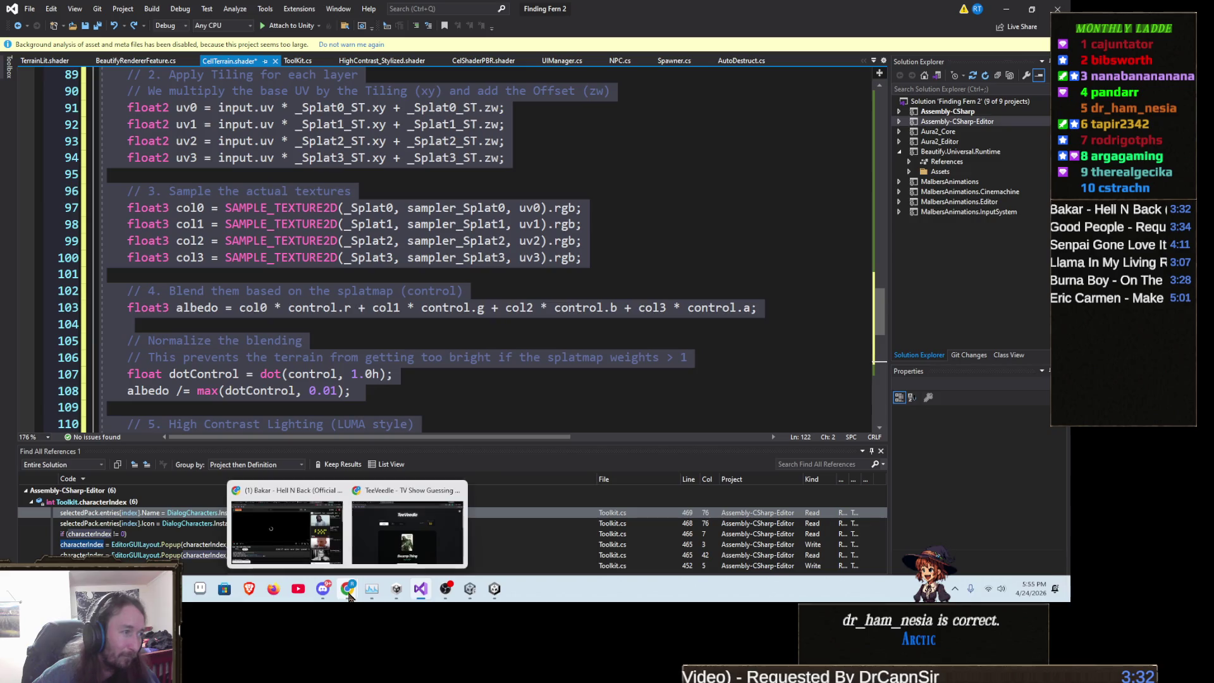
left_click(469, 547)
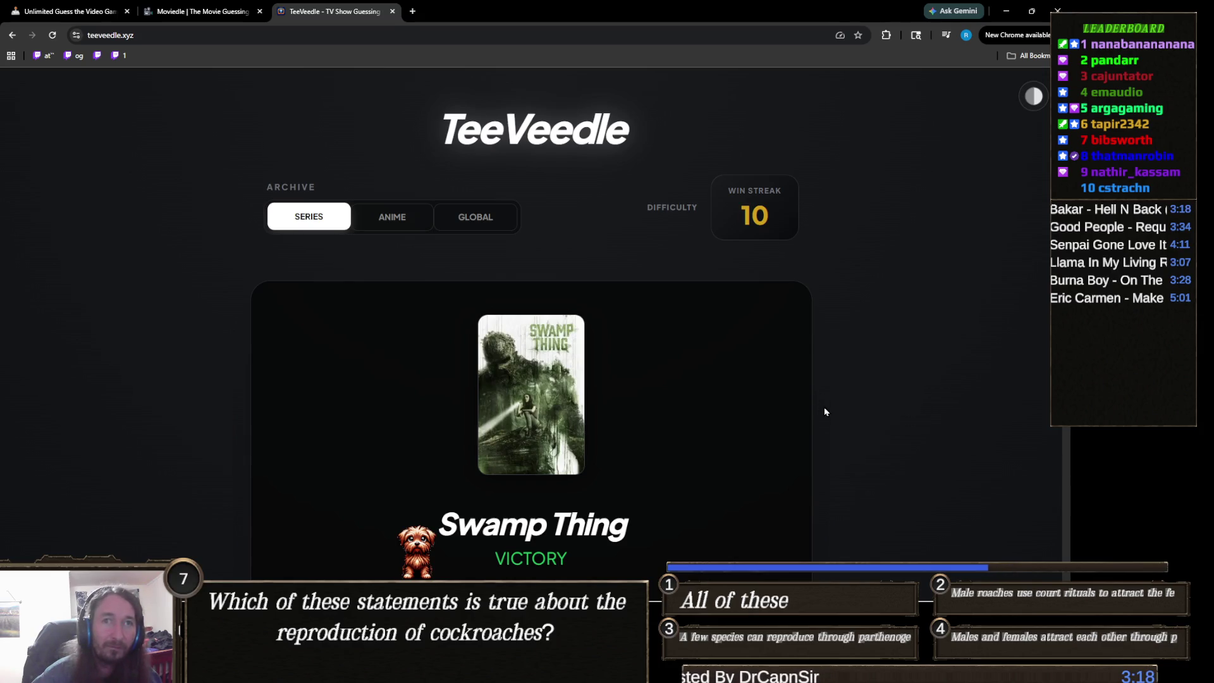
Open Moviedle's Moviemoji Past Games archive, then go back to the TeeVeedle tab.
left_click(204, 11)
left_click(354, 186)
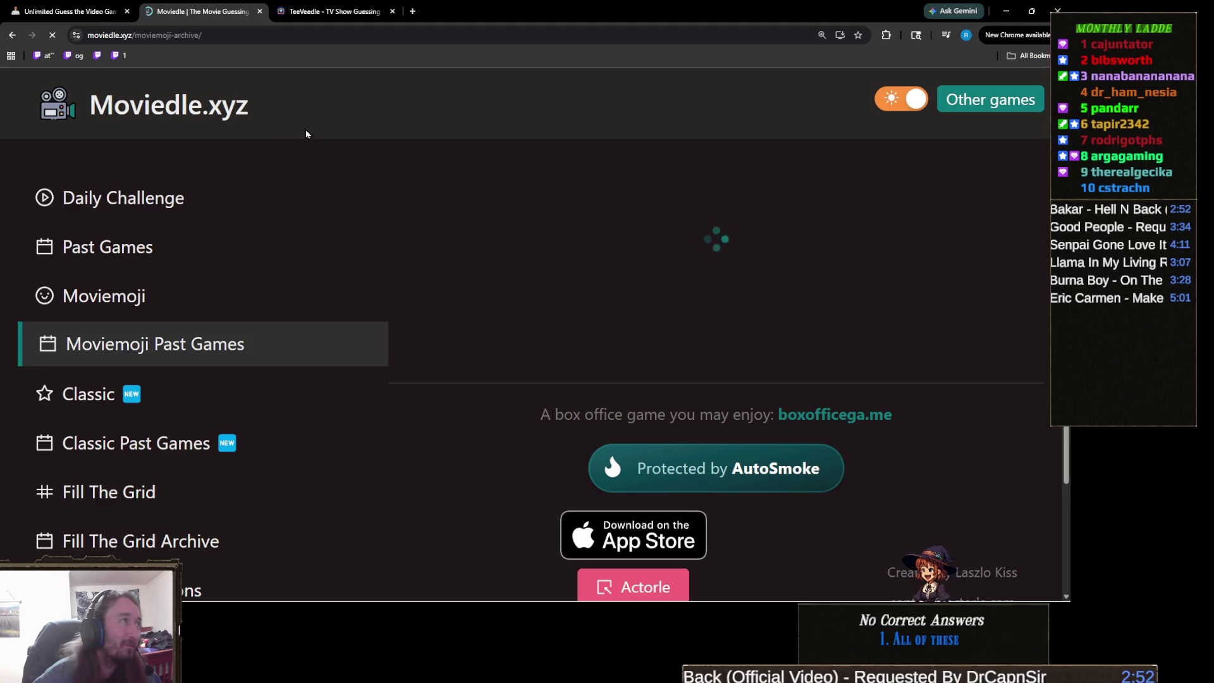
left_click(335, 12)
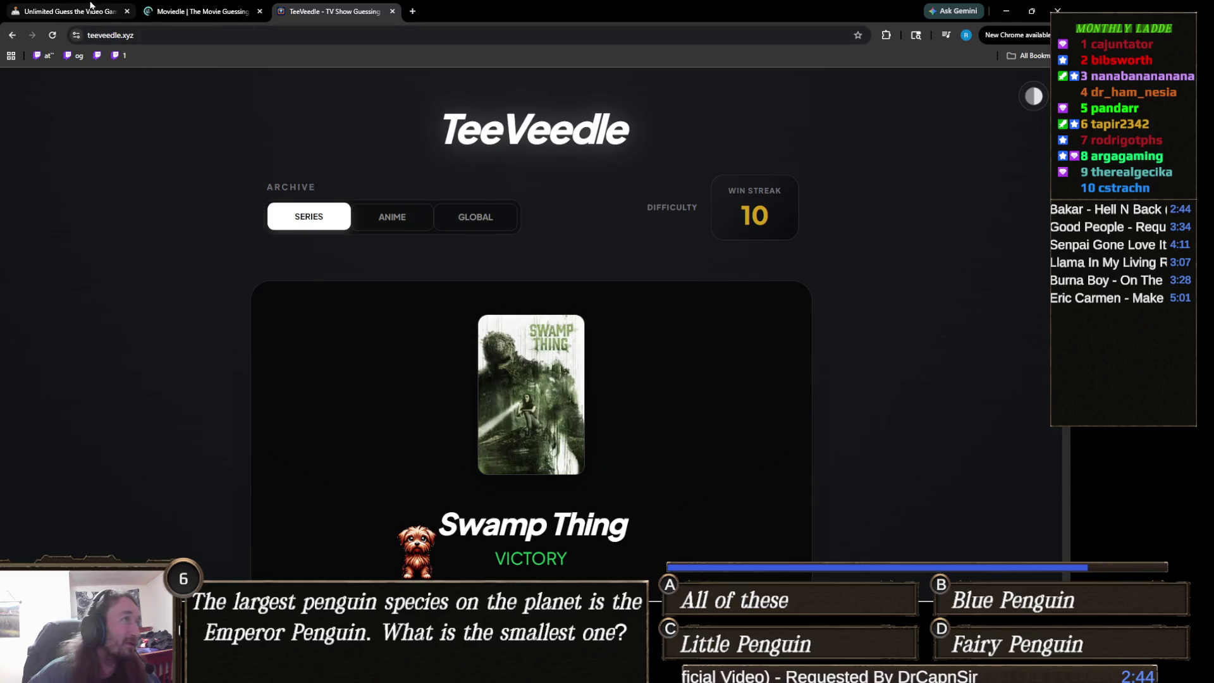
Page the archive calendar back to February, forward to March 2025, and open day 30.
left_click(228, 11)
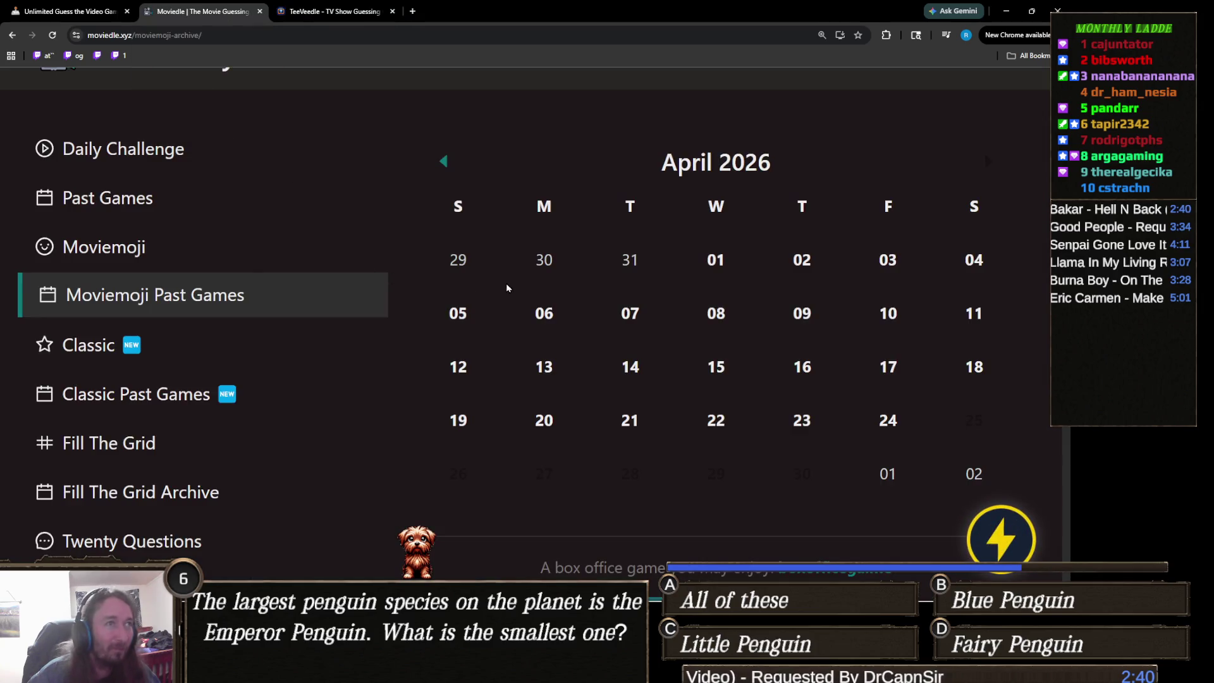
left_click(446, 163)
left_click(446, 163)
left_click(446, 163)
left_click(447, 163)
left_click(446, 163)
left_click(446, 163)
left_click(446, 163)
left_click(446, 163)
left_click(447, 163)
left_click(446, 163)
left_click(447, 163)
left_click(445, 162)
left_click(445, 163)
left_click(445, 162)
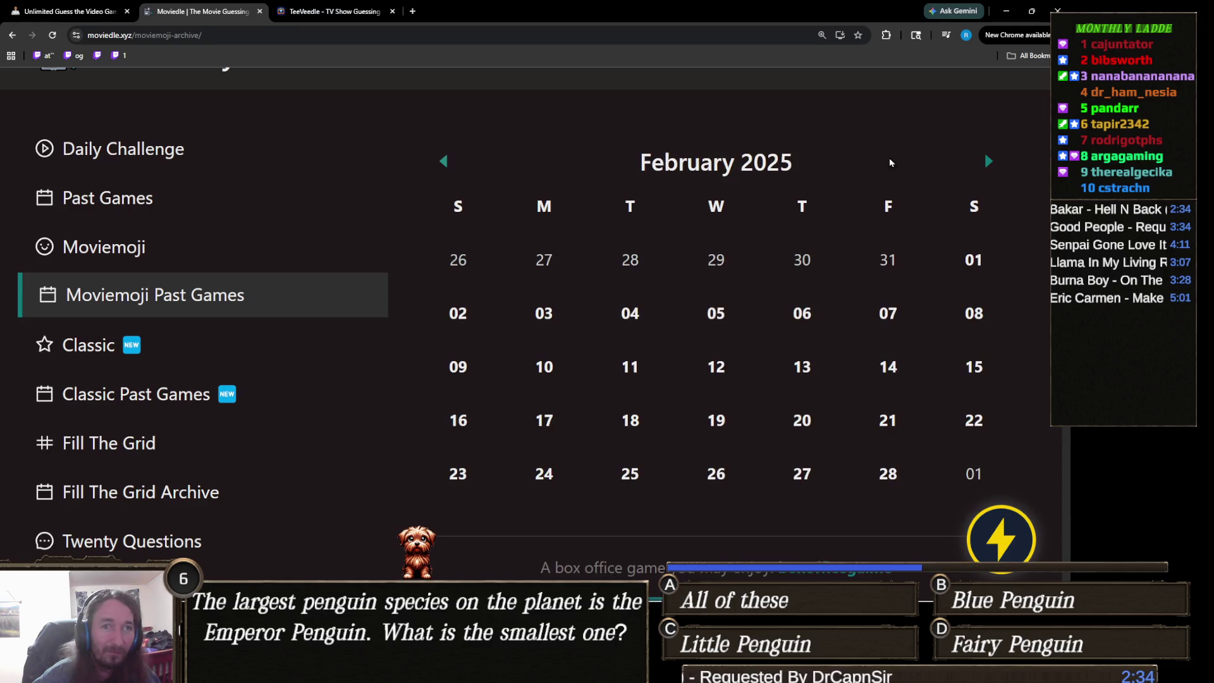
left_click(979, 169)
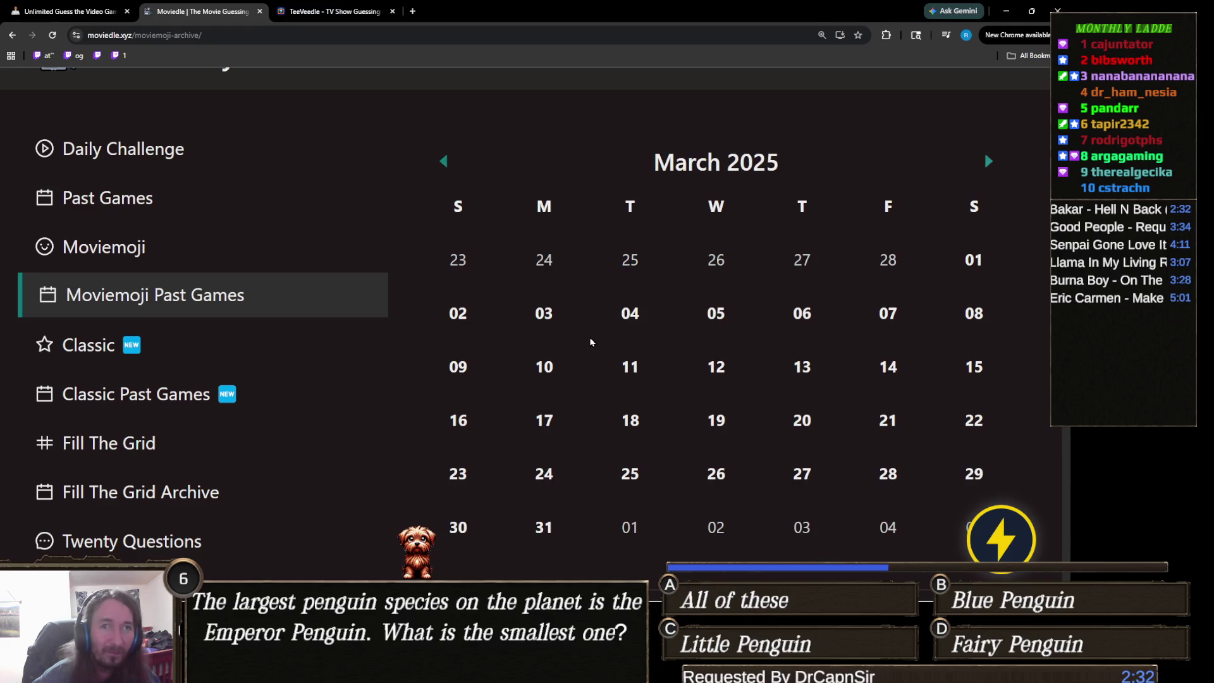
scroll(805, 467, "down", 2)
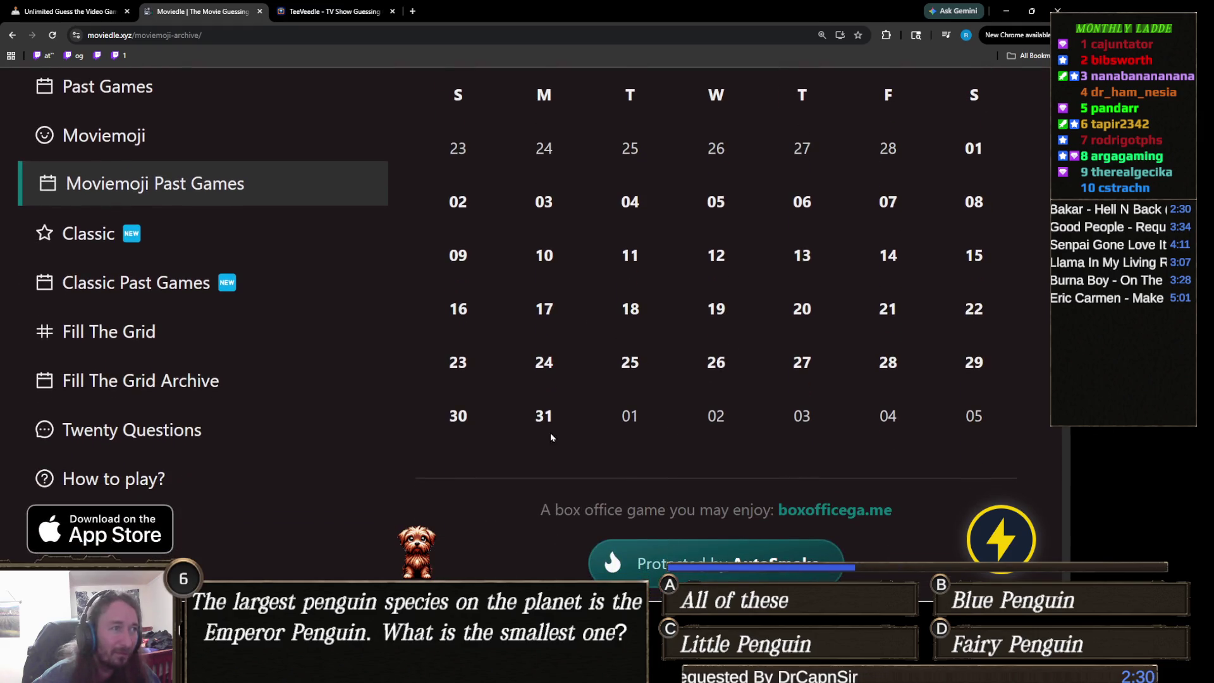
left_click(459, 417)
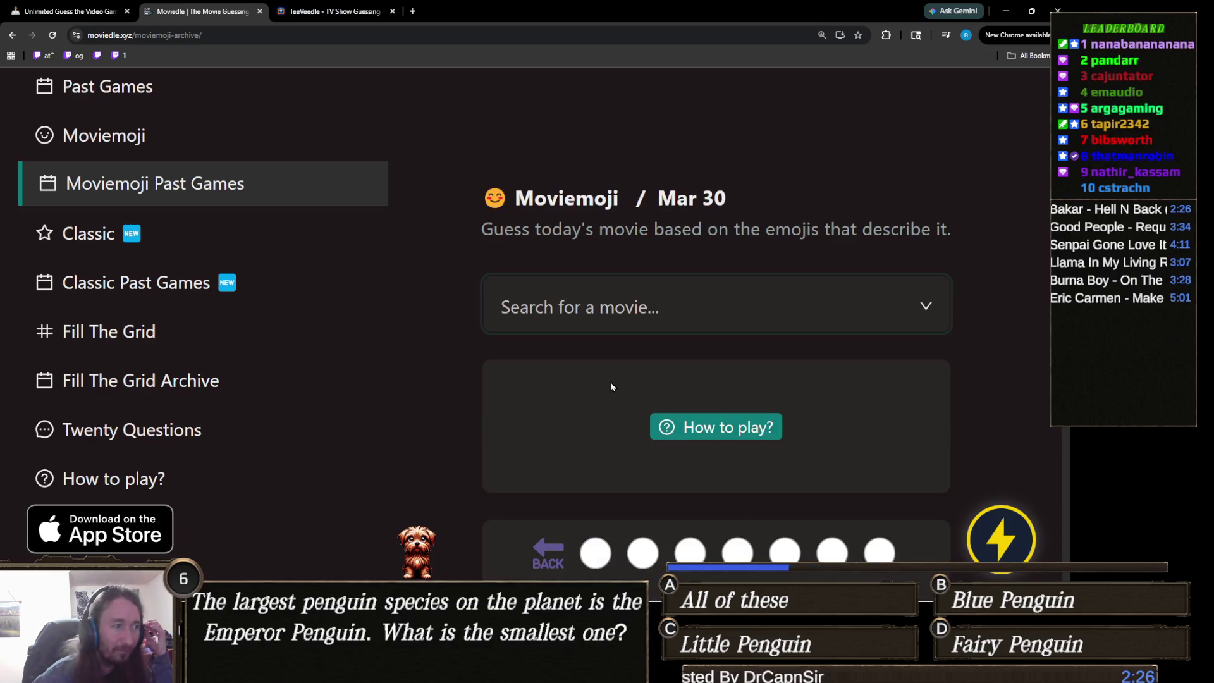
Guess Back to the Future (1985) and Back to the Future Part II (1989).
scroll(612, 387, "down", 2)
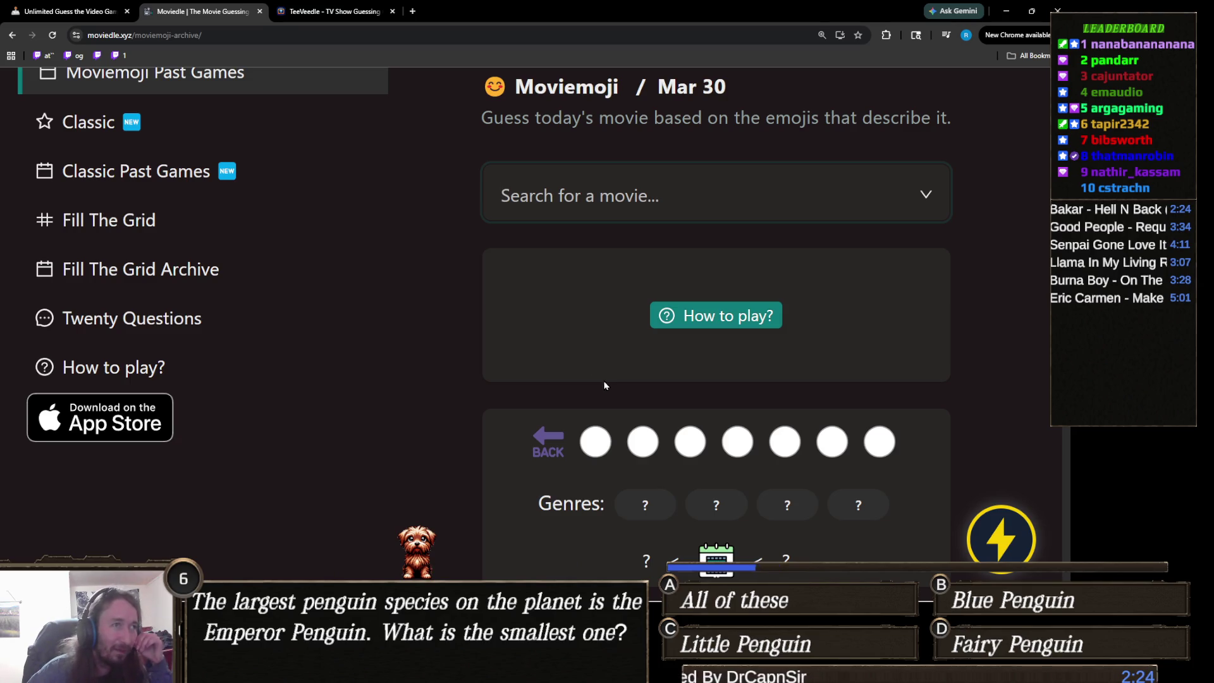
type("bac")
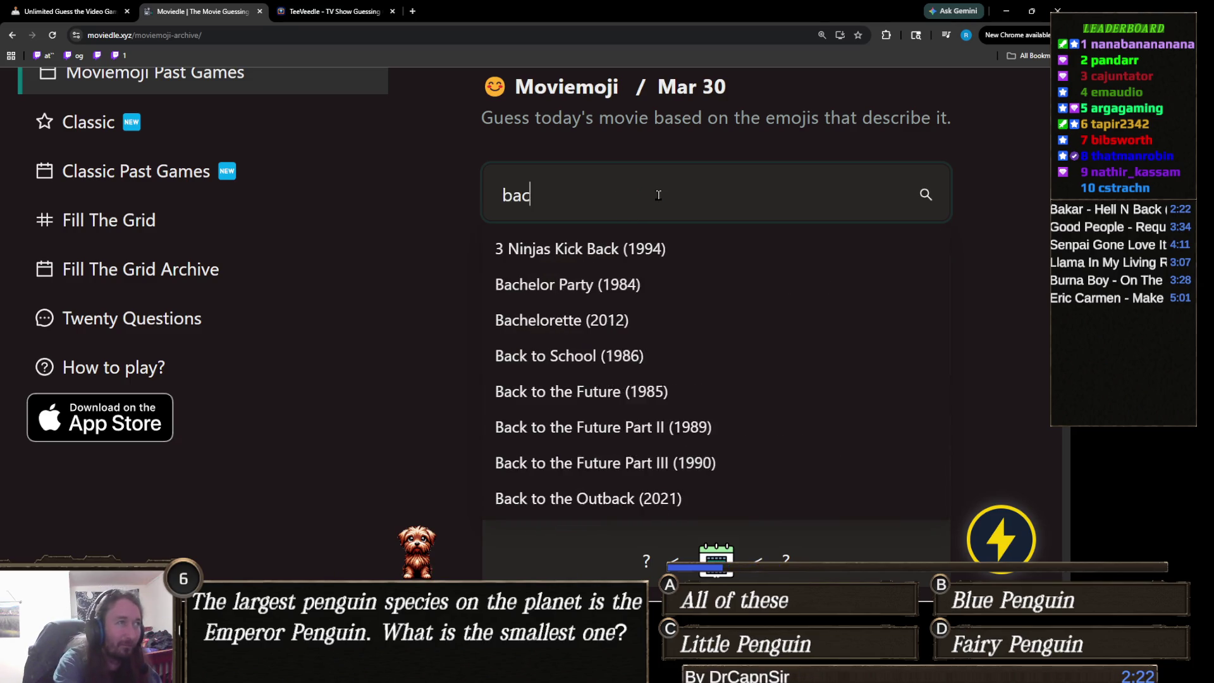
type("k to the fu")
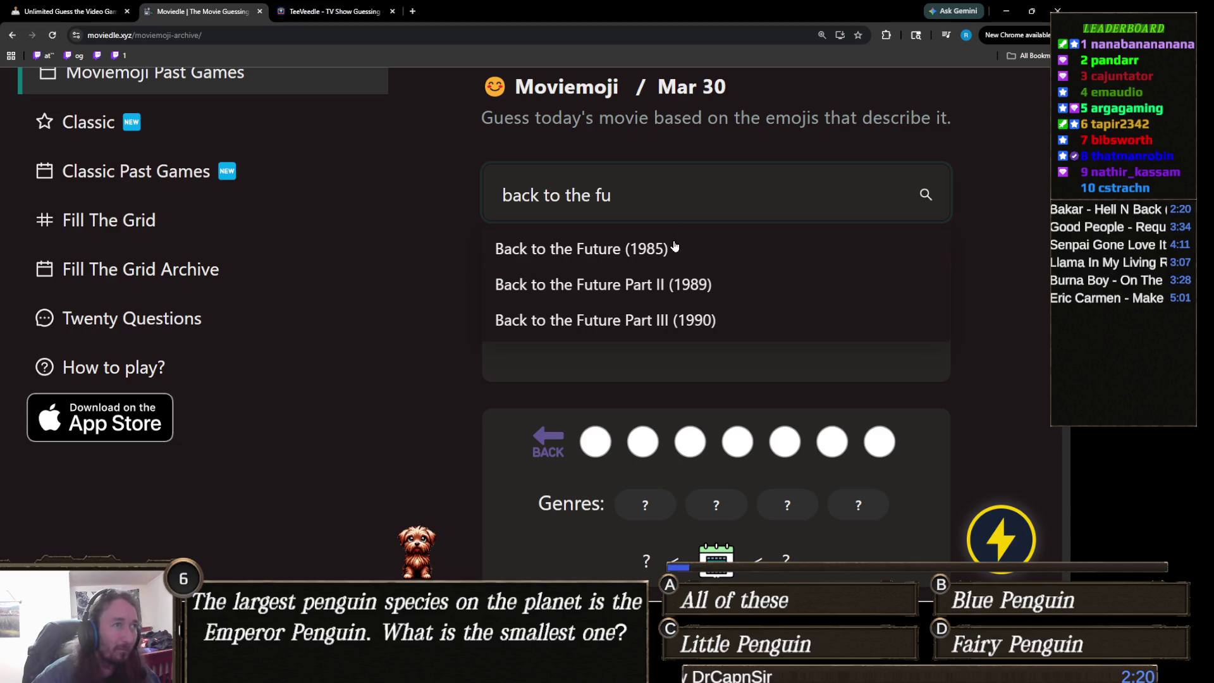
left_click(673, 253)
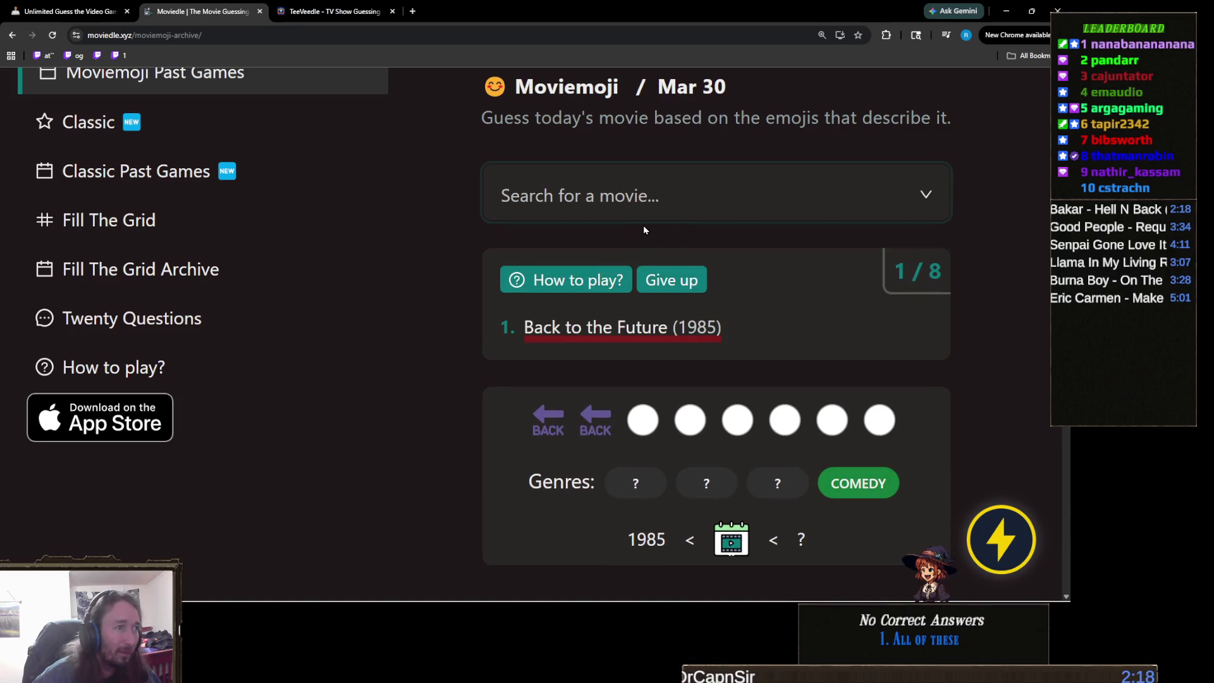
left_click(637, 206)
type("bacj t")
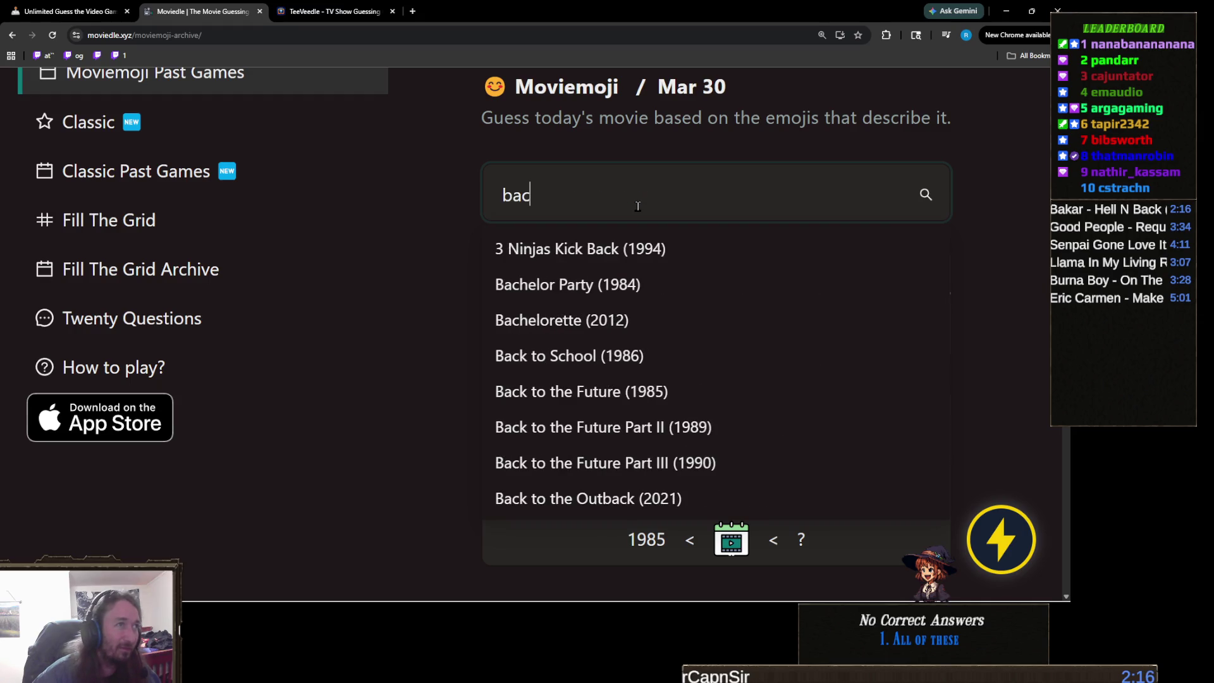
key("BackSpace")
type("k to th")
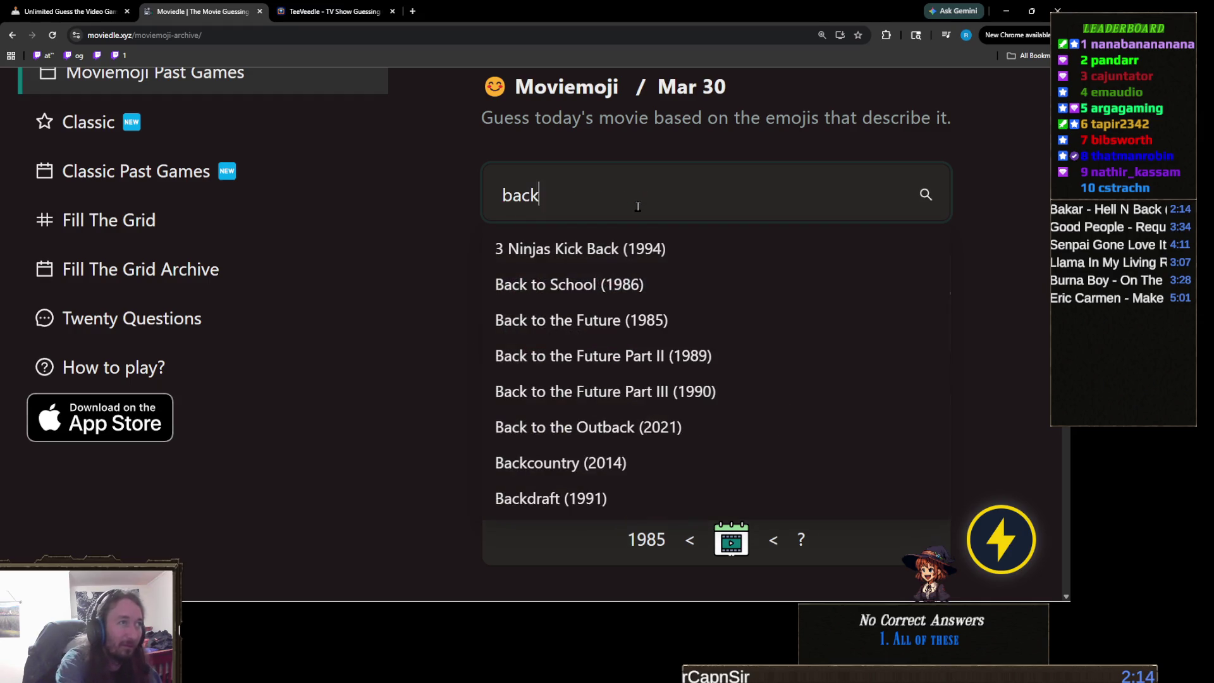
left_click(662, 284)
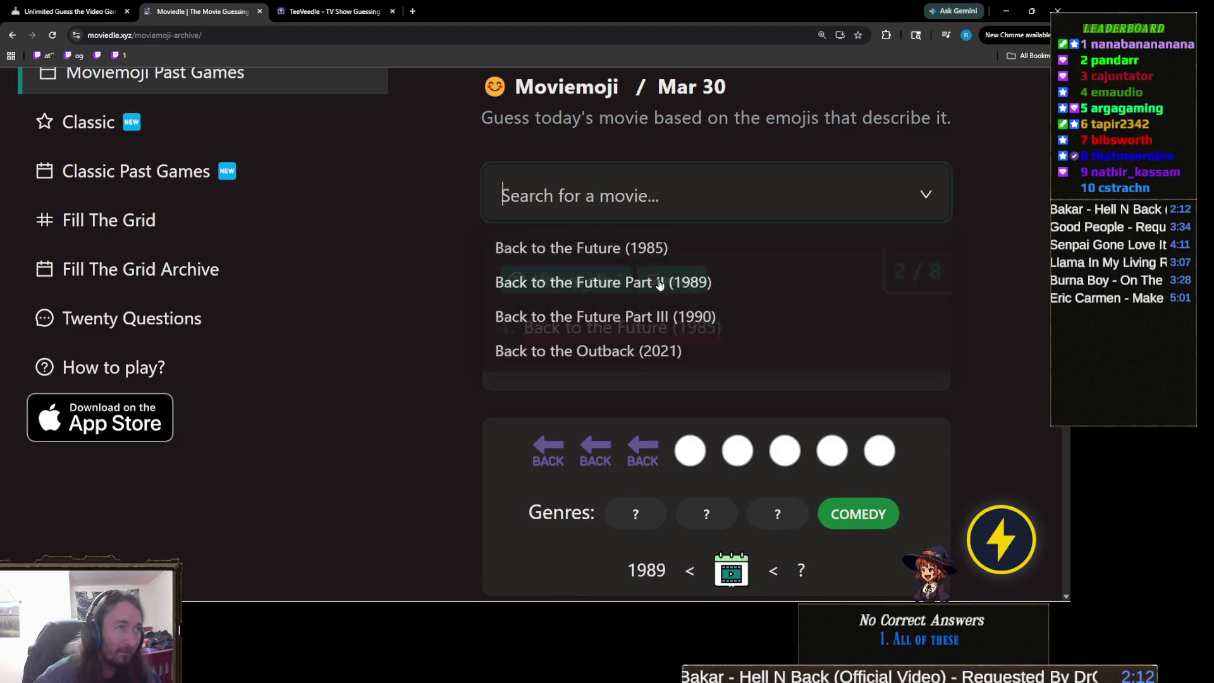
Guess Back to the Future Part III (1990).
left_click(651, 215)
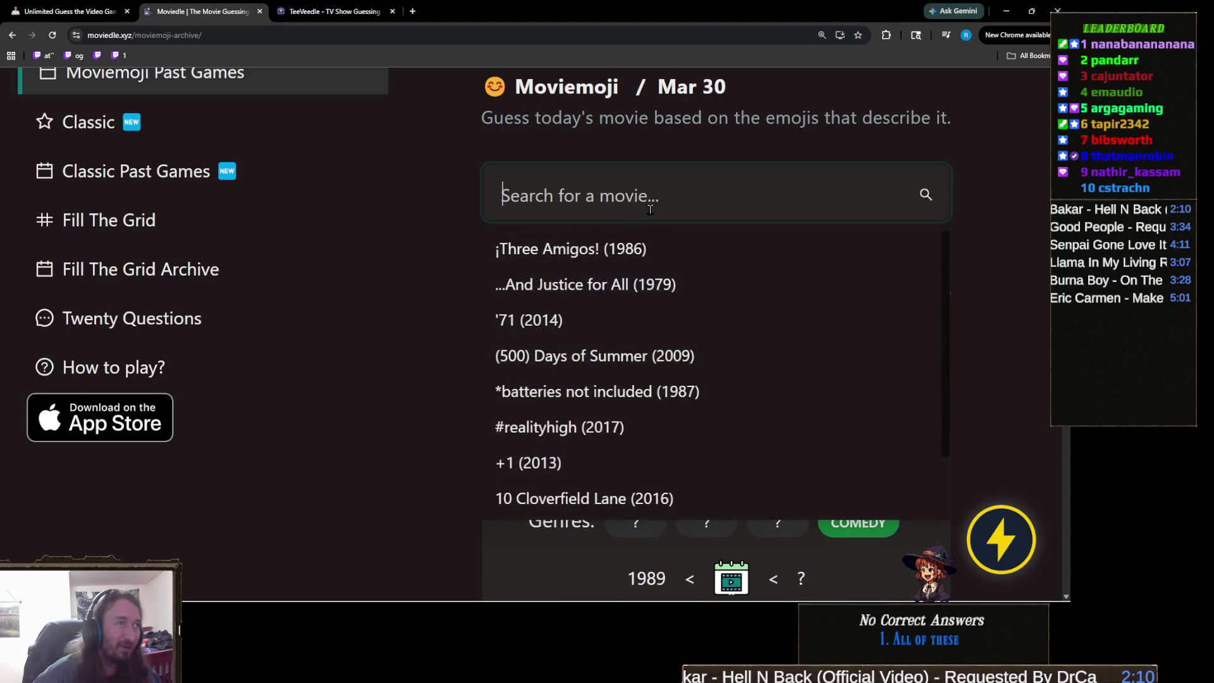
type("back to the")
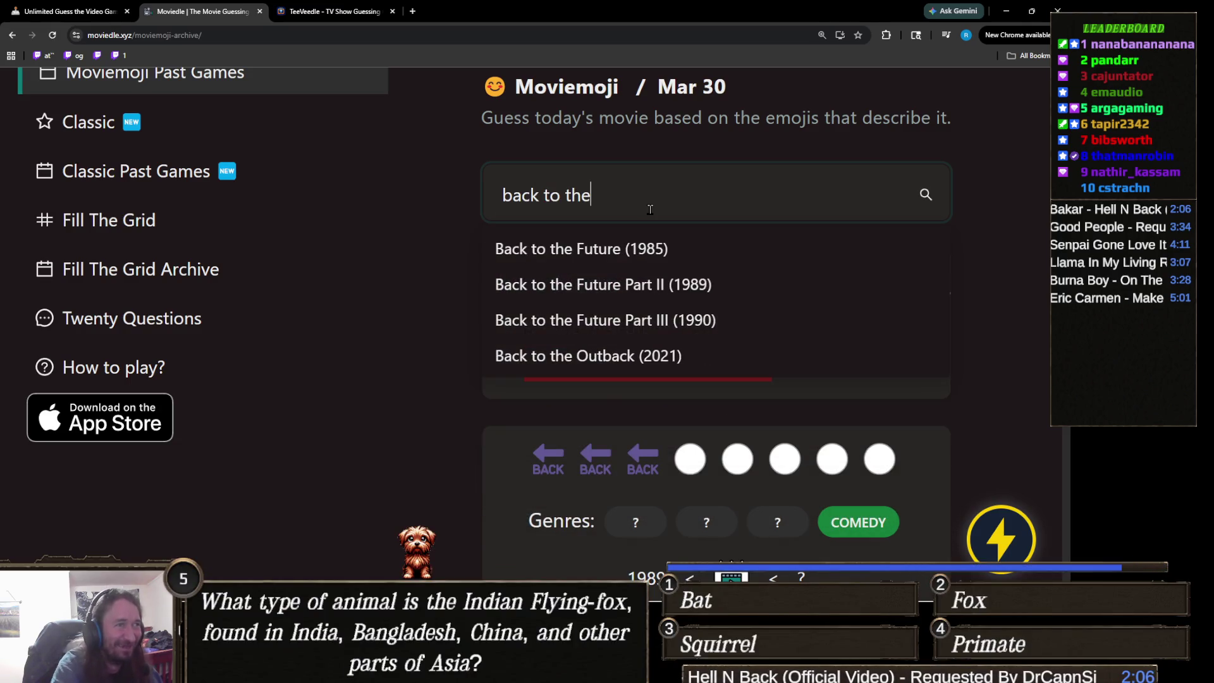
left_click(689, 319)
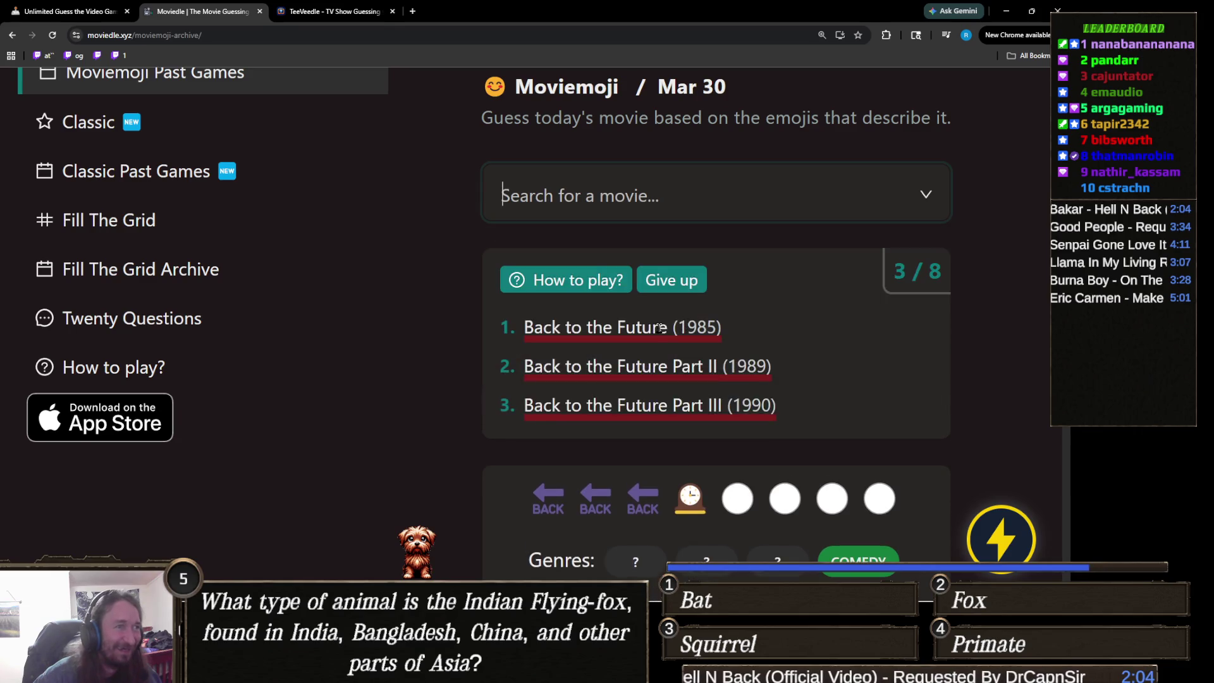
Start another 'back to the' search, then clear it and dismiss the suggestion list.
scroll(645, 279, "down", 1)
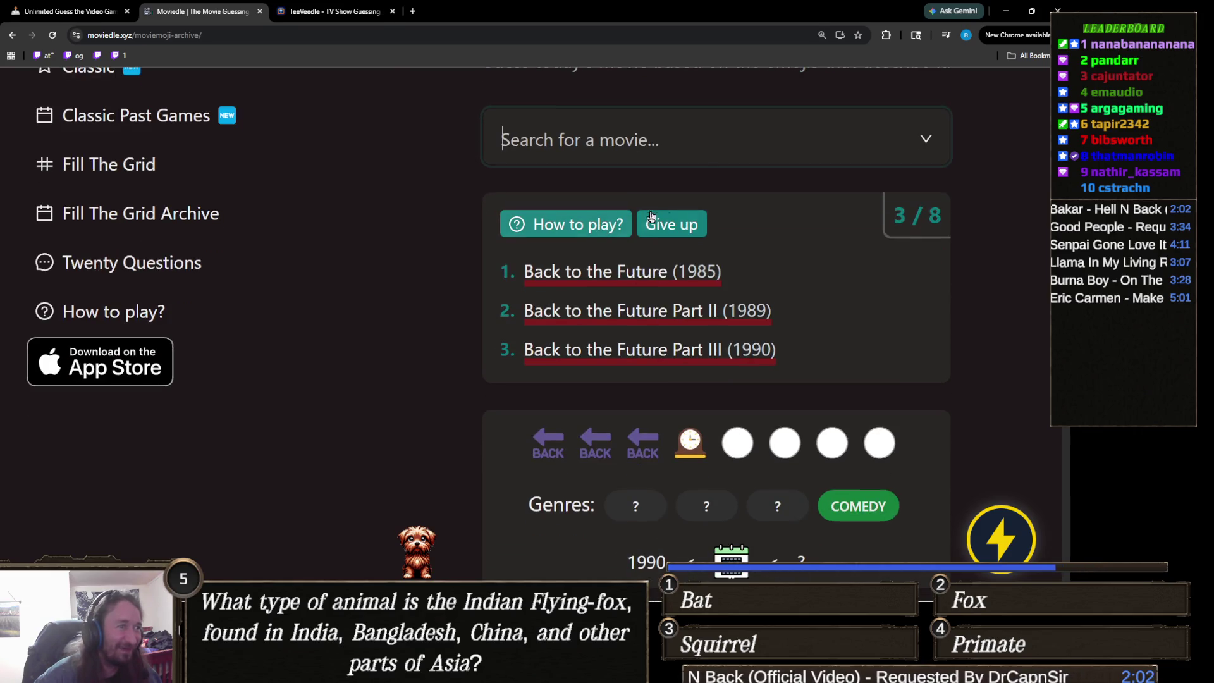
scroll(694, 200, "up", 1)
left_click(693, 200)
type("back to the")
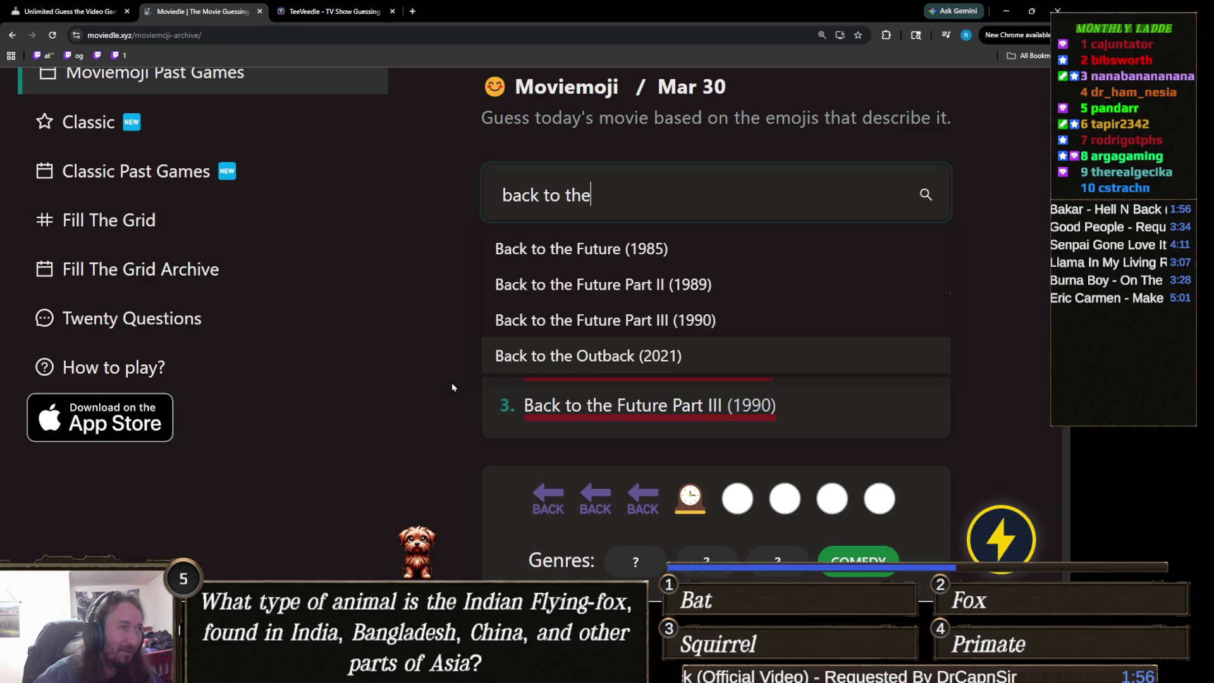
scroll(458, 377, "down", 2)
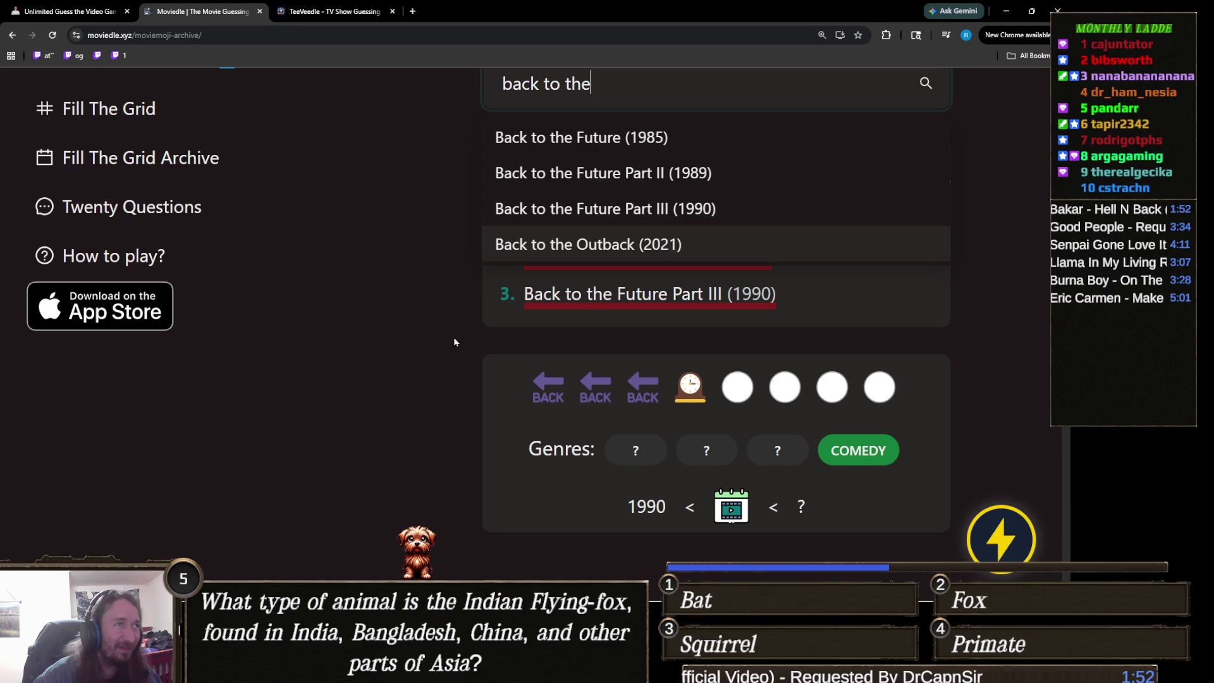
key("ctrl+a")
key("BackSpace")
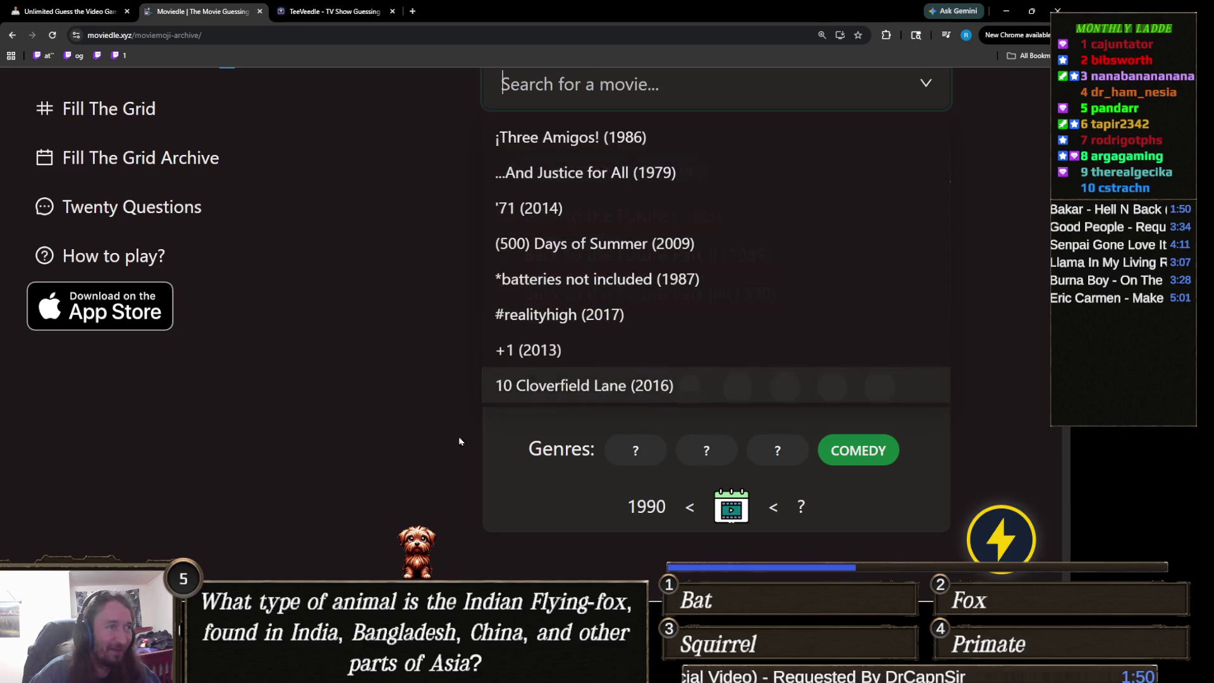
left_click(548, 453)
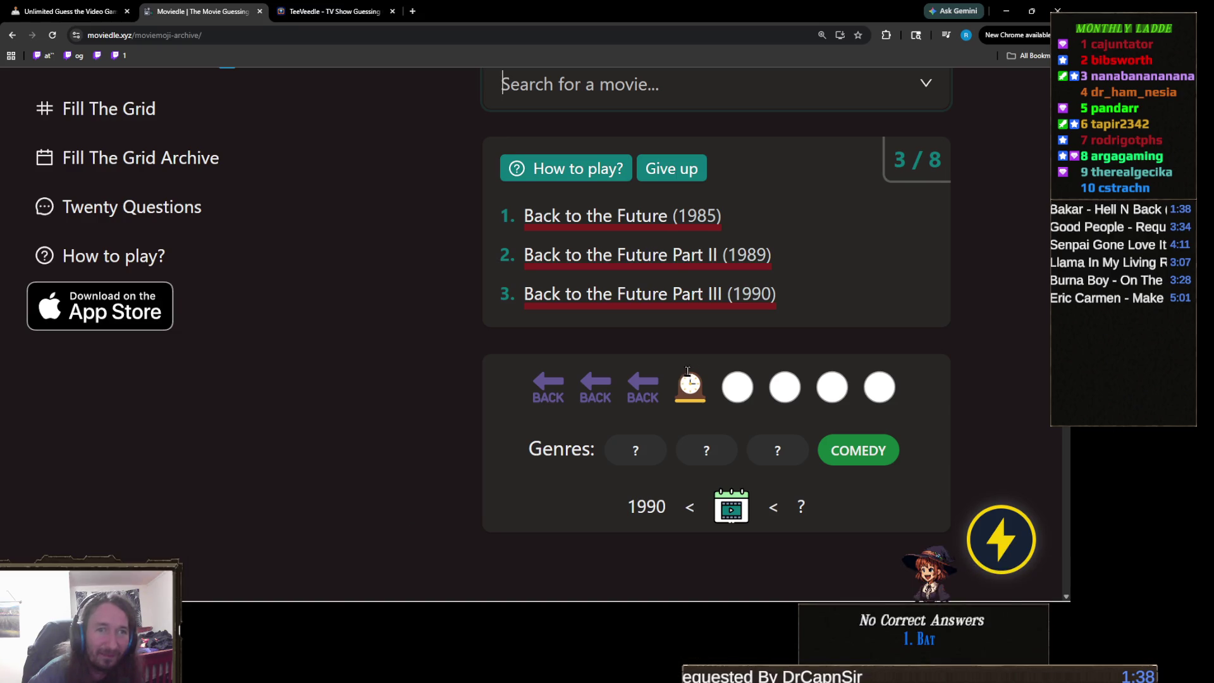
left_click(640, 98)
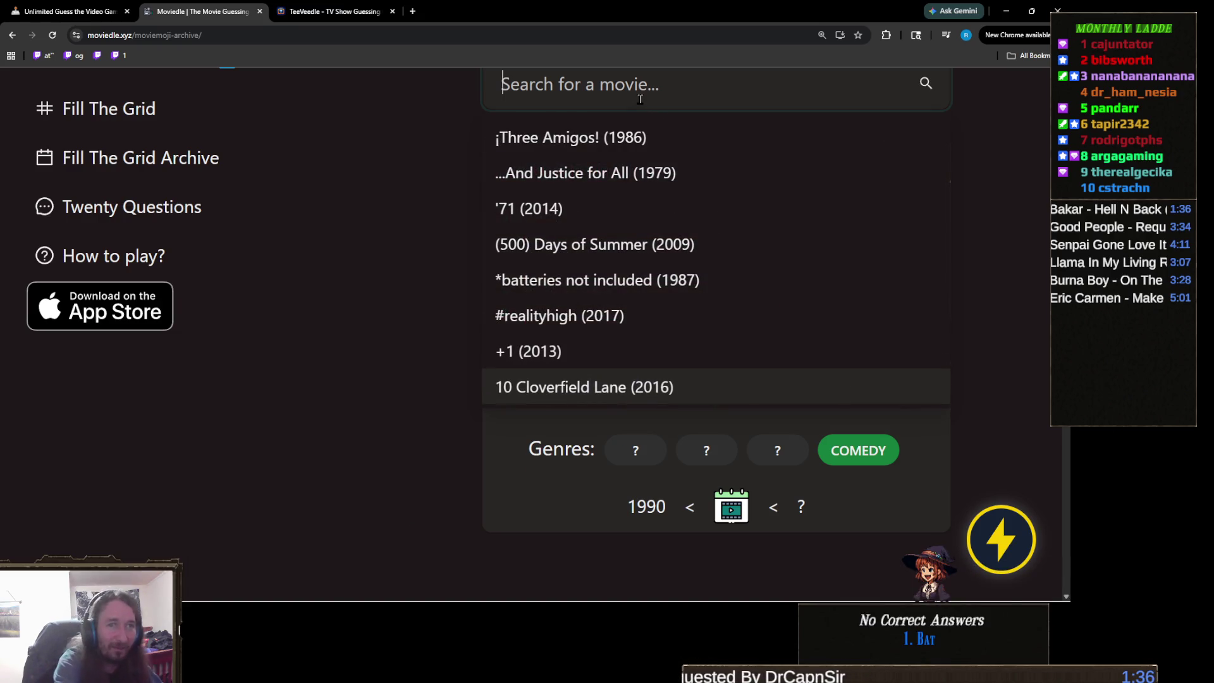
Guess Memento (2000) and then Tenet (2020).
type("meme")
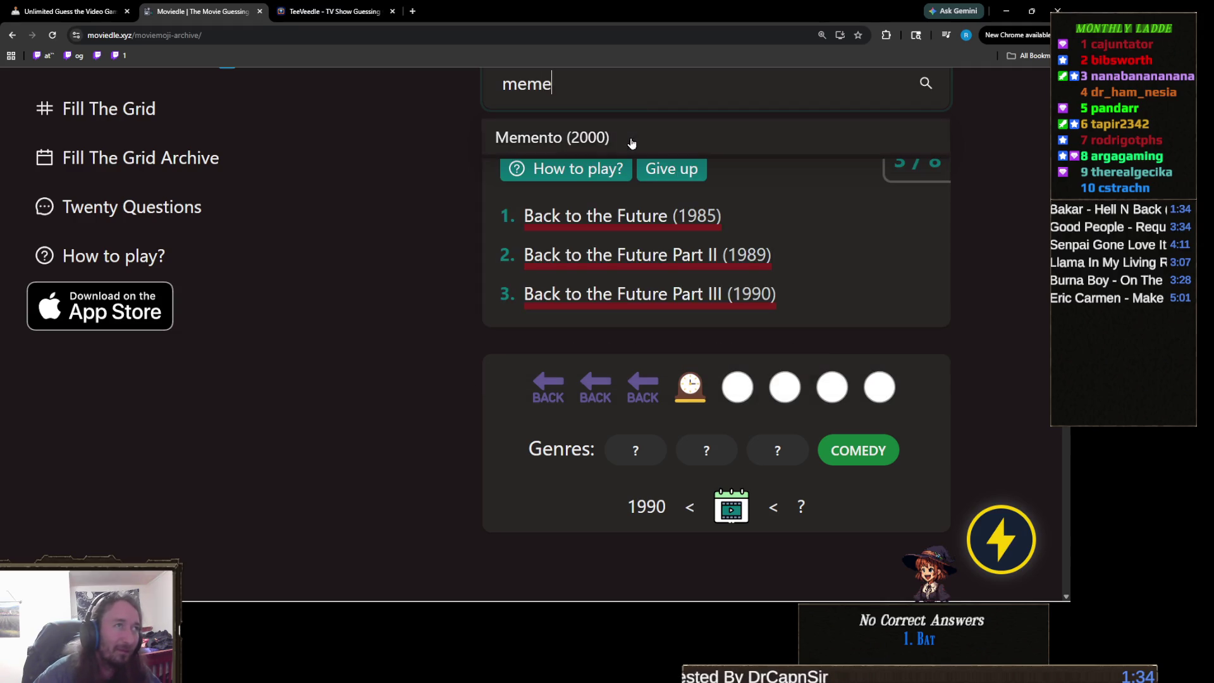
left_click(628, 138)
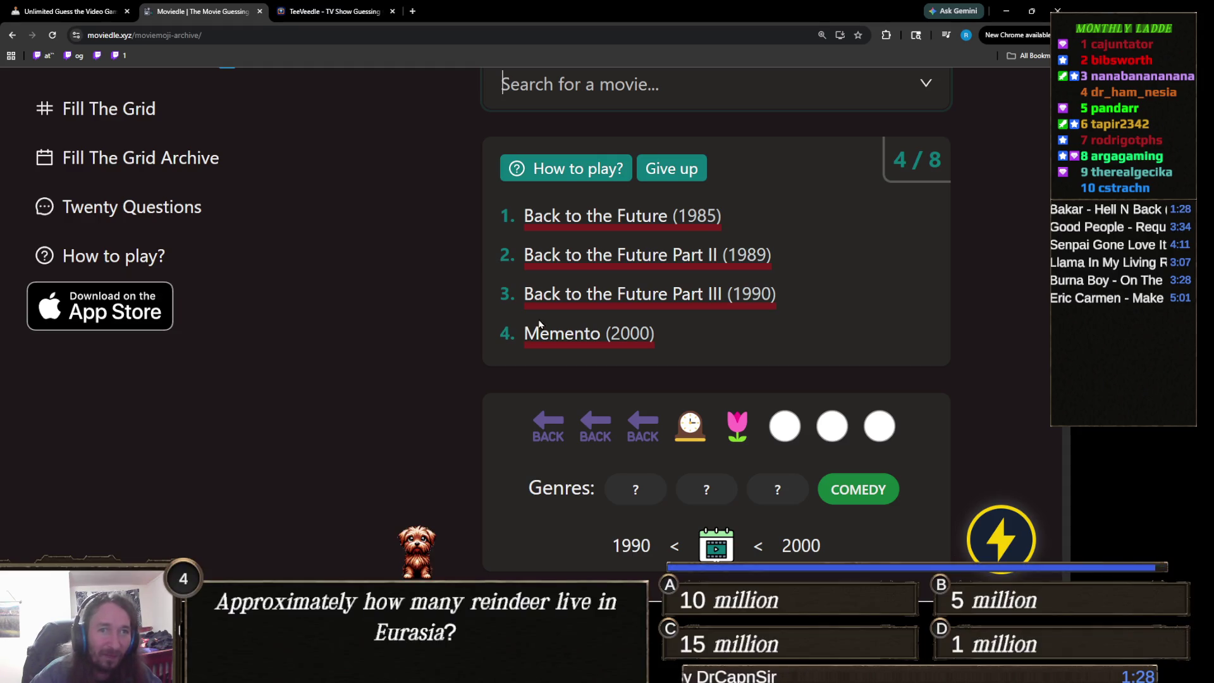
left_click(644, 94)
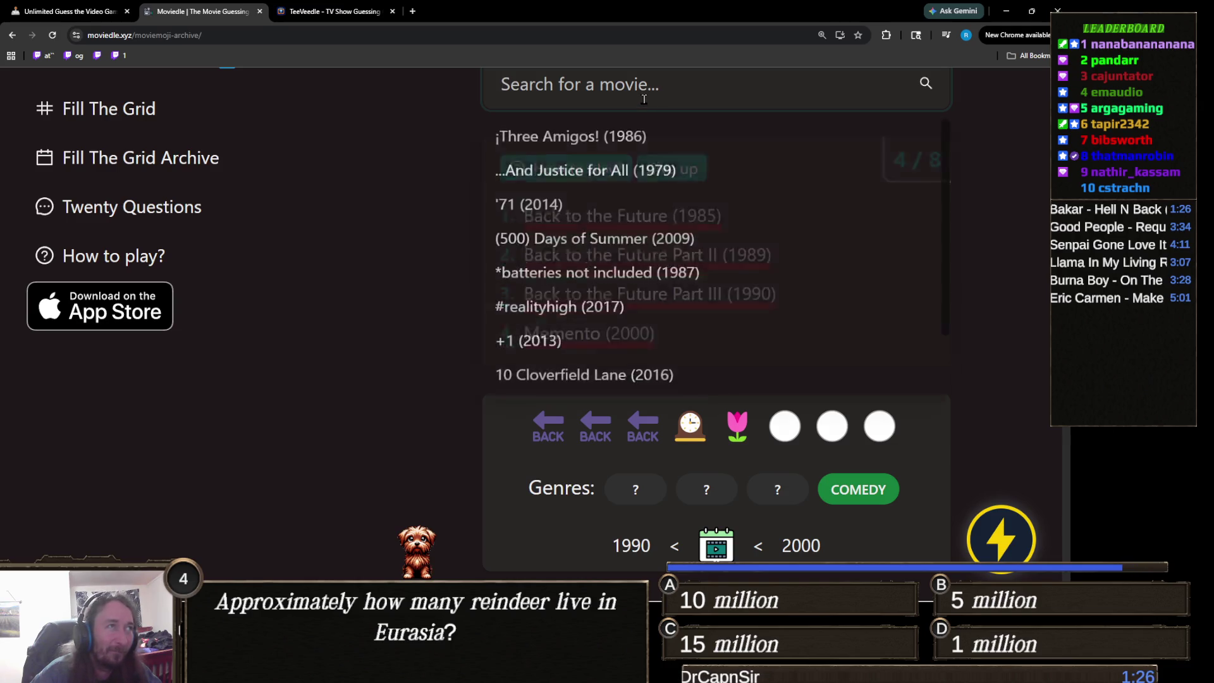
type("tenet")
left_click(537, 137)
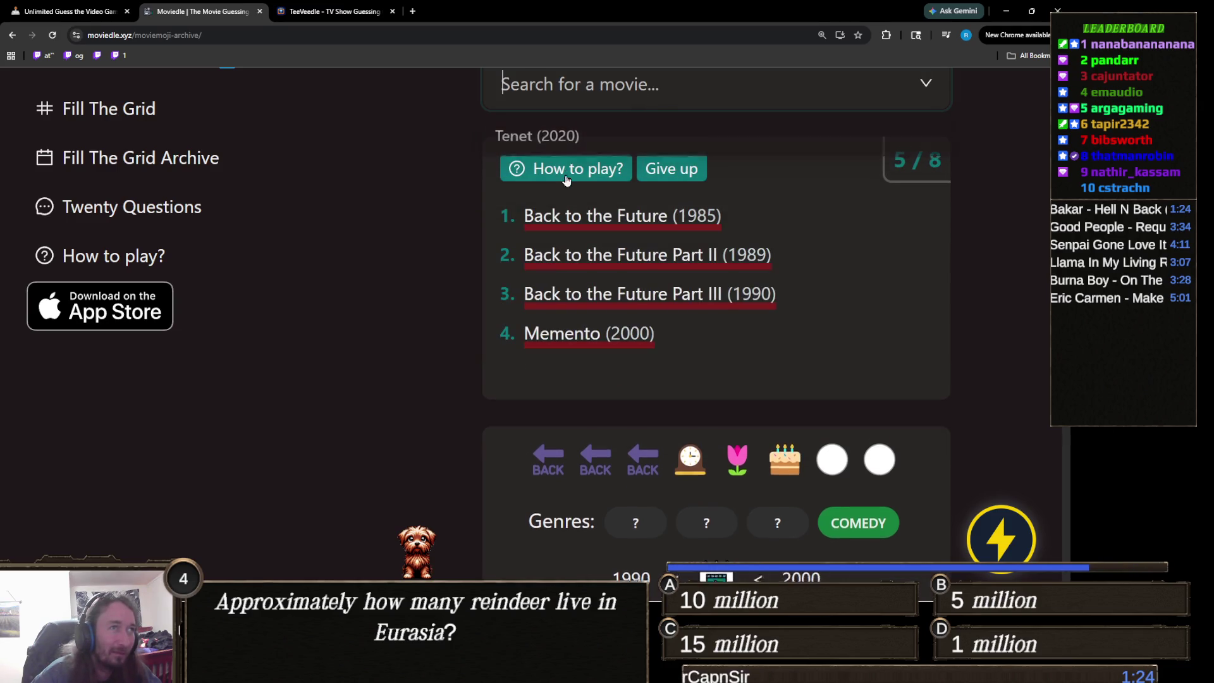
Solve the puzzle by guessing Groundhog Day, then switch to the TeeVeedle tab.
scroll(512, 319, "down", 2)
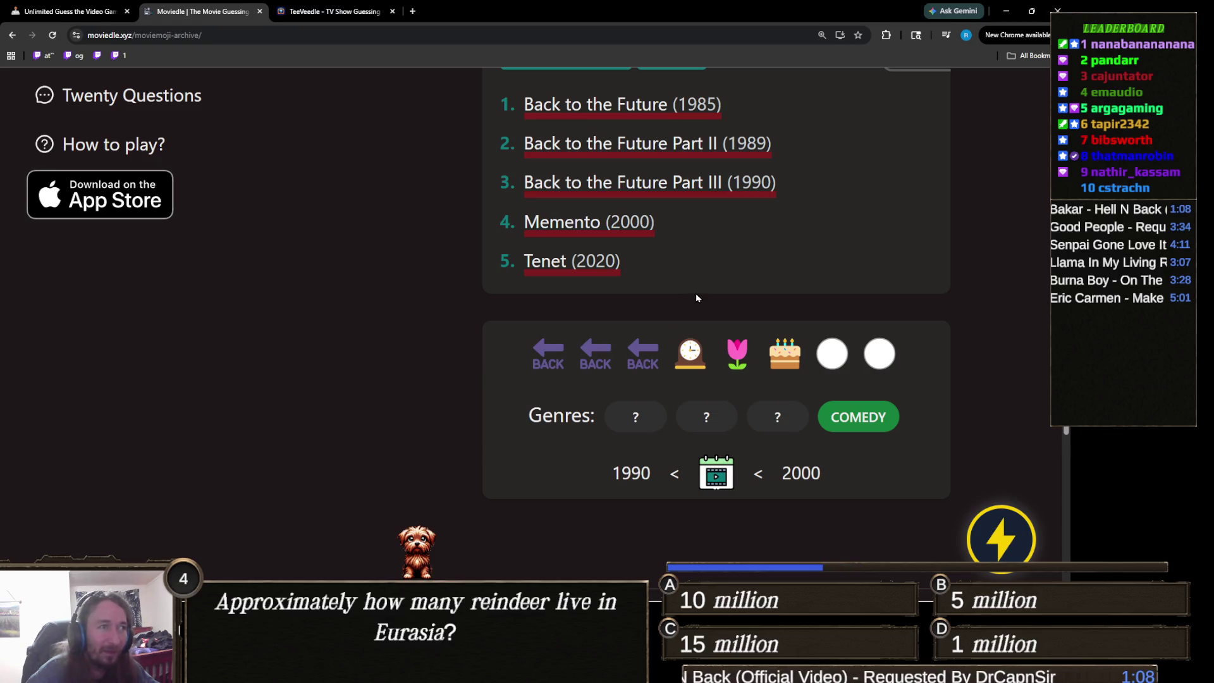
scroll(695, 297, "up", 2)
left_click(661, 121)
type("gr")
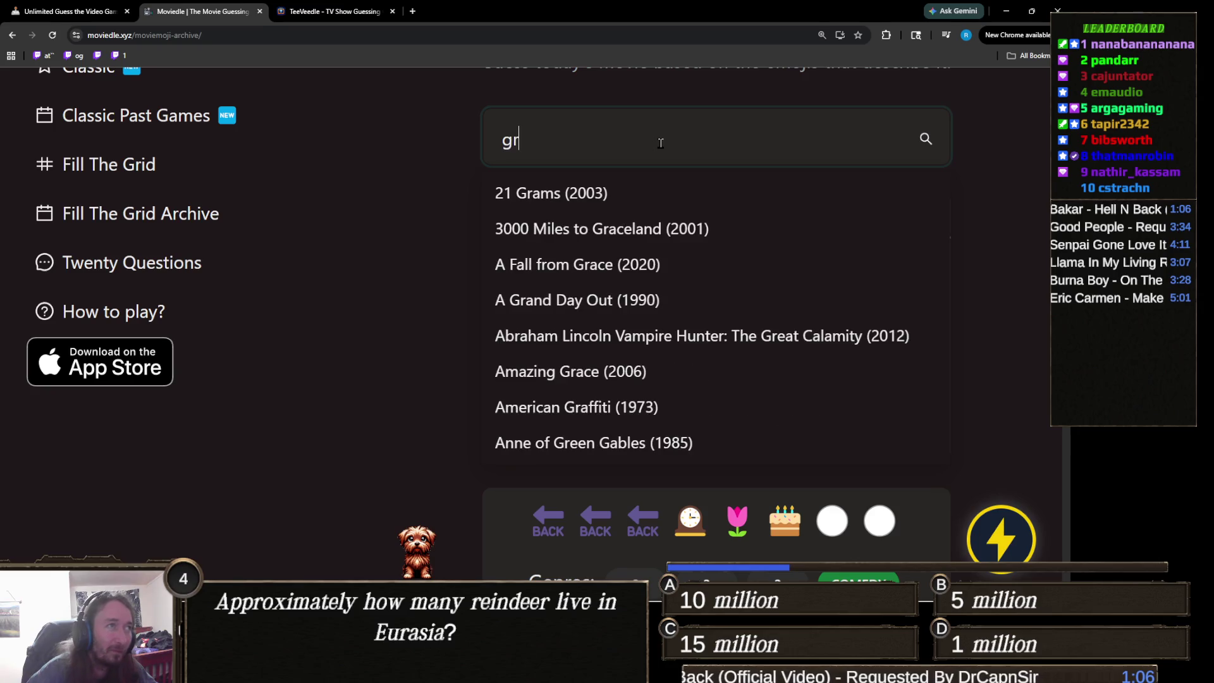
type("ound")
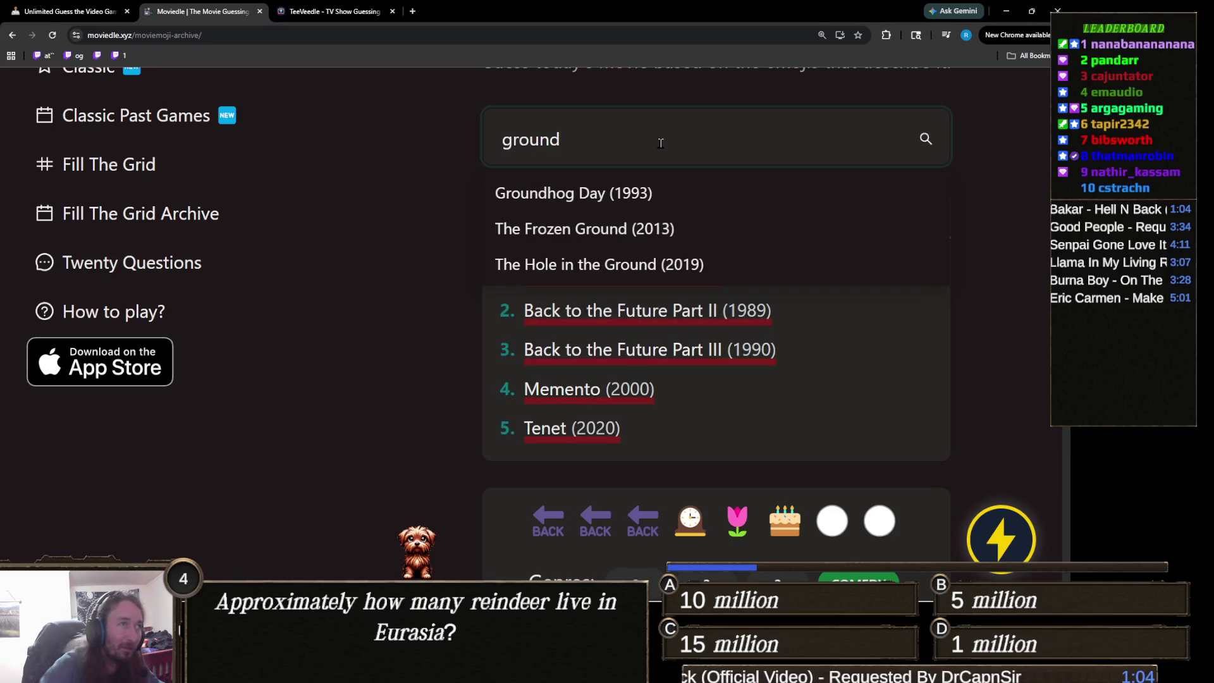
left_click(658, 193)
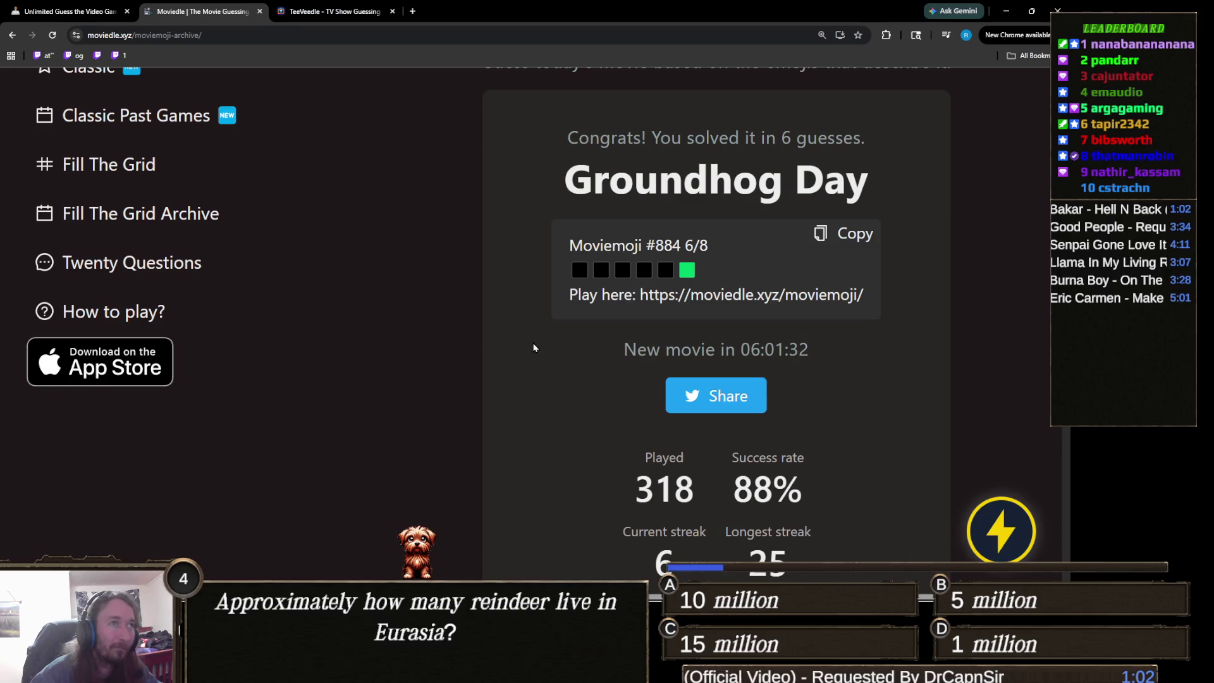
left_click(334, 13)
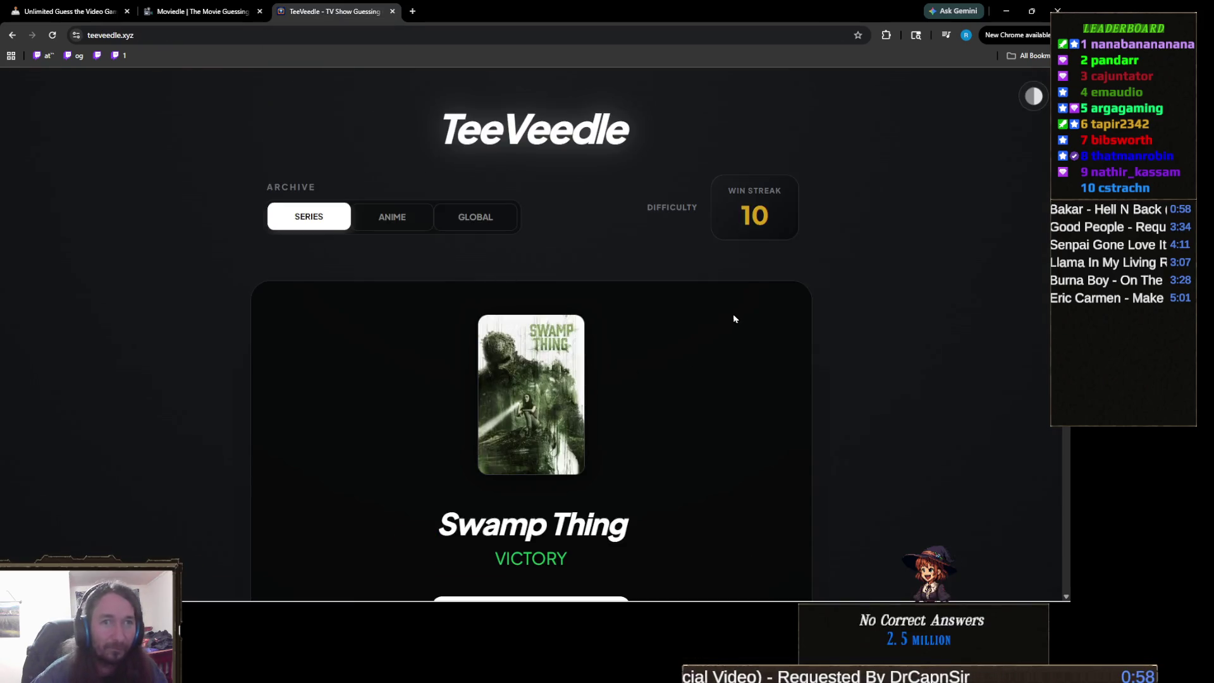
Start a new TeeVeedle series puzzle with Continue Journey.
scroll(628, 335, "down", 2)
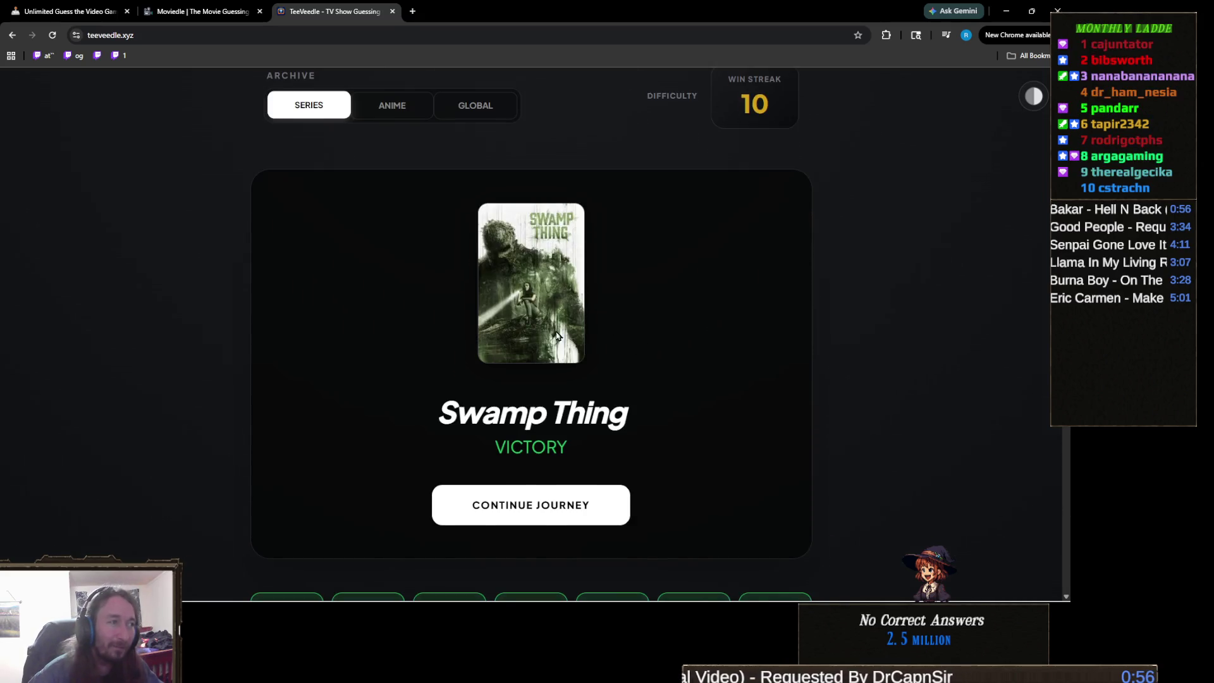
scroll(581, 380, "down", 1)
left_click(548, 447)
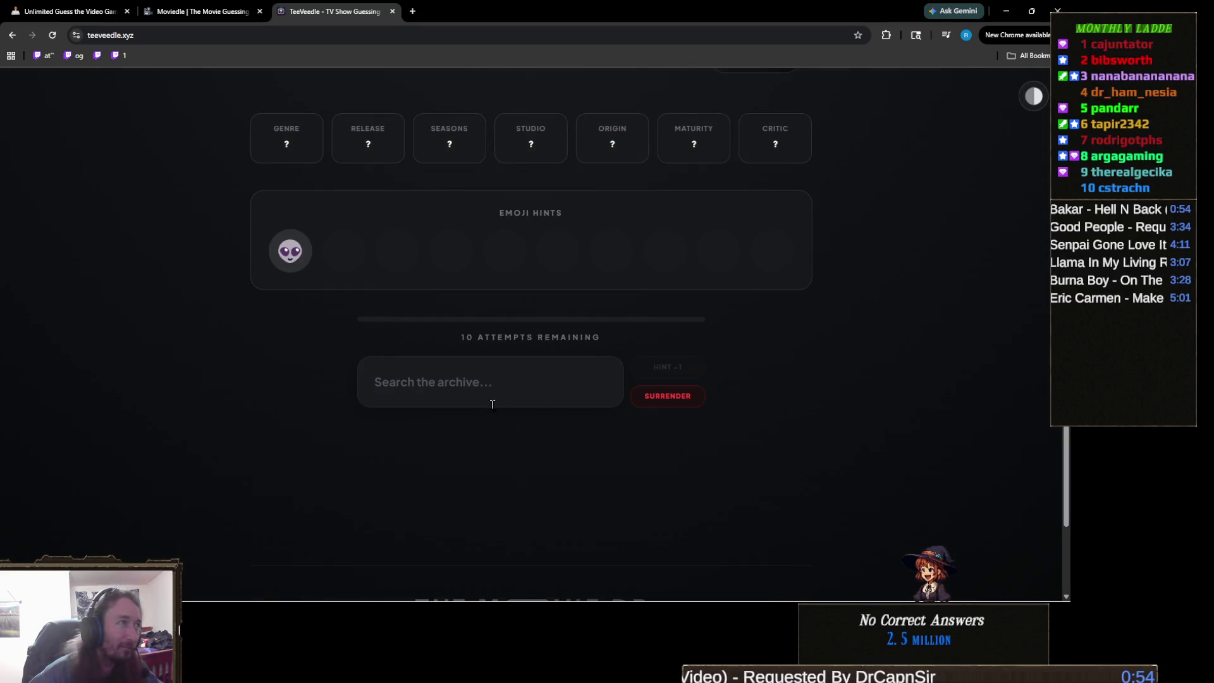
scroll(499, 408, "up", 2)
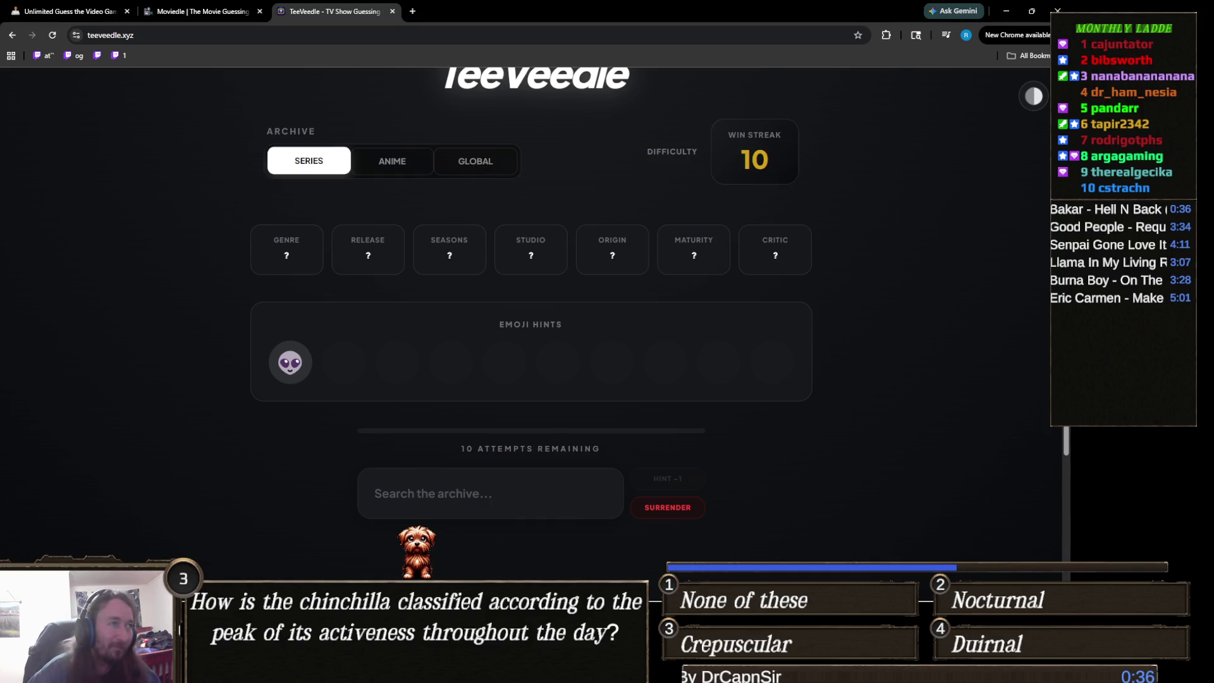
Guess The X-Files and then Stargate Universe.
left_click(504, 492)
type("x-file")
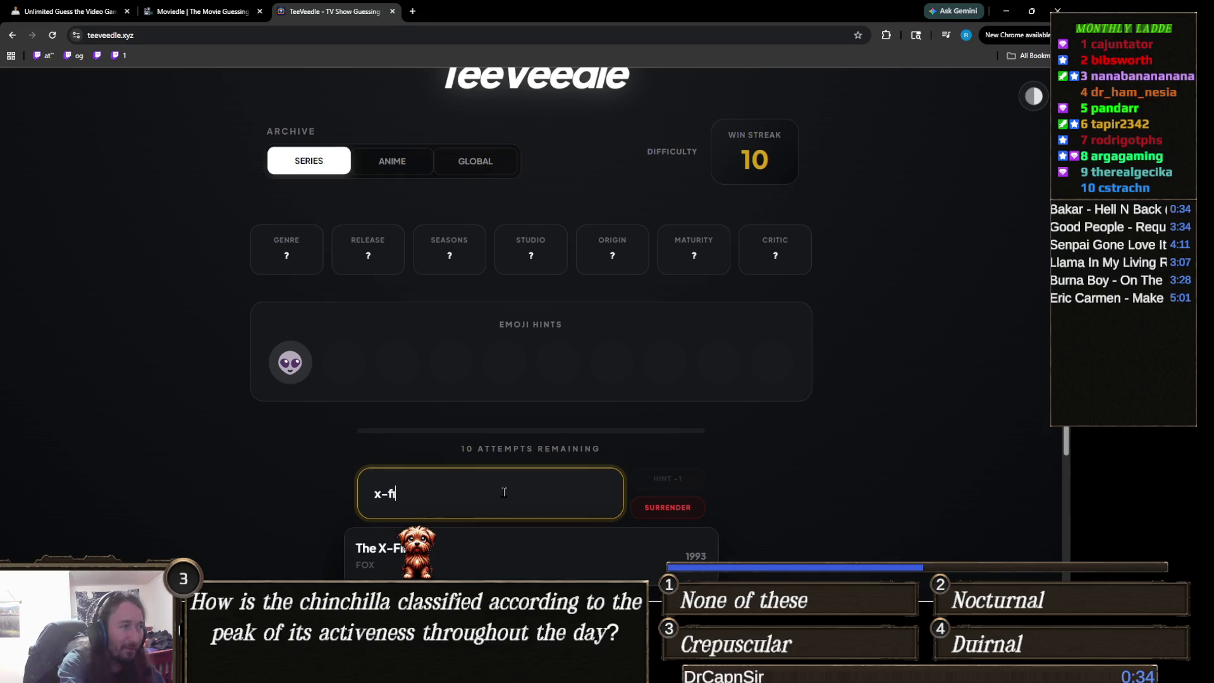
key("Return")
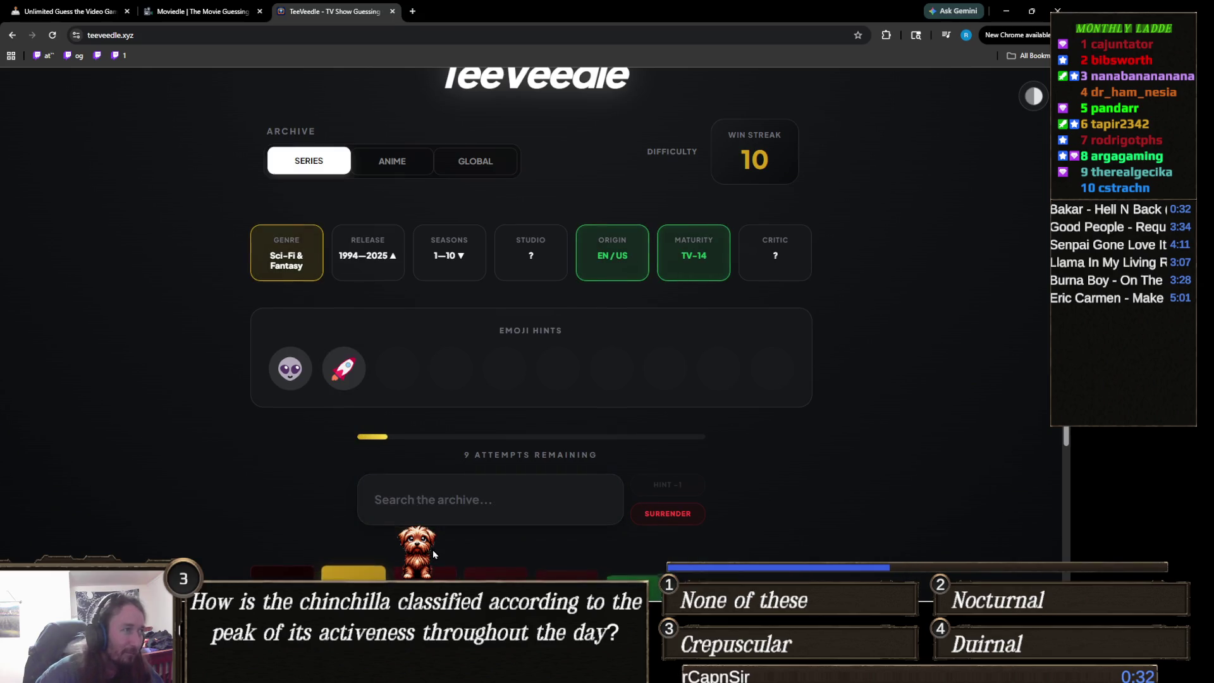
left_click(484, 500)
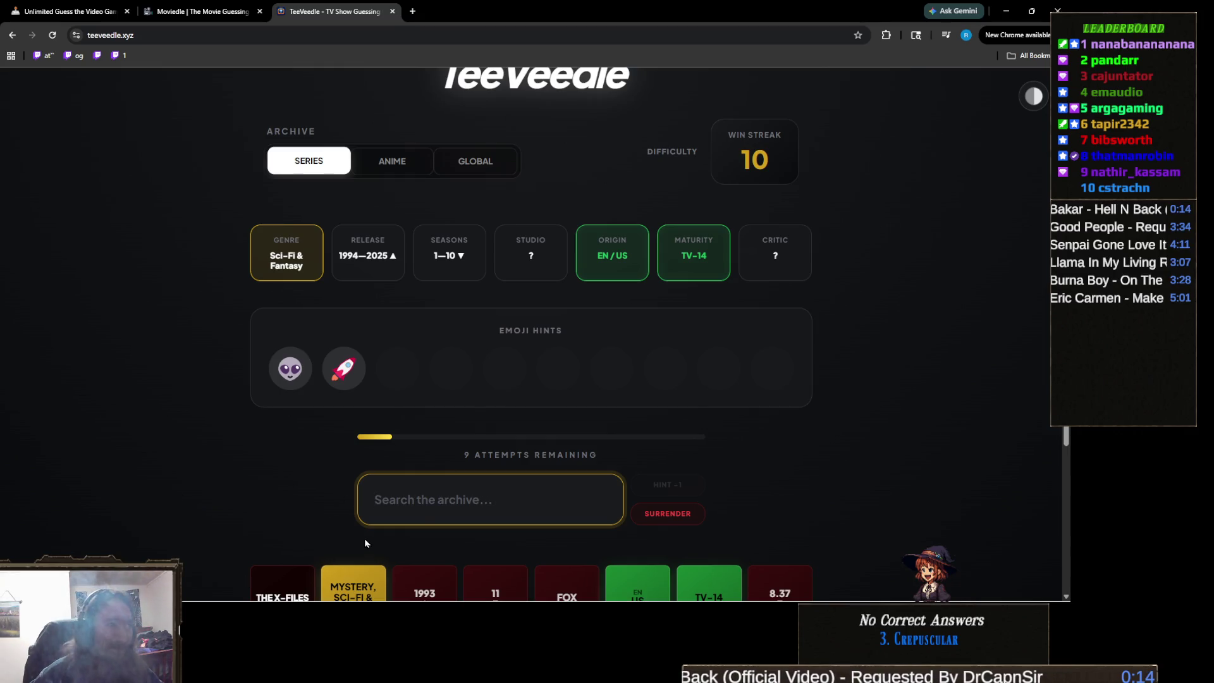
type("sta")
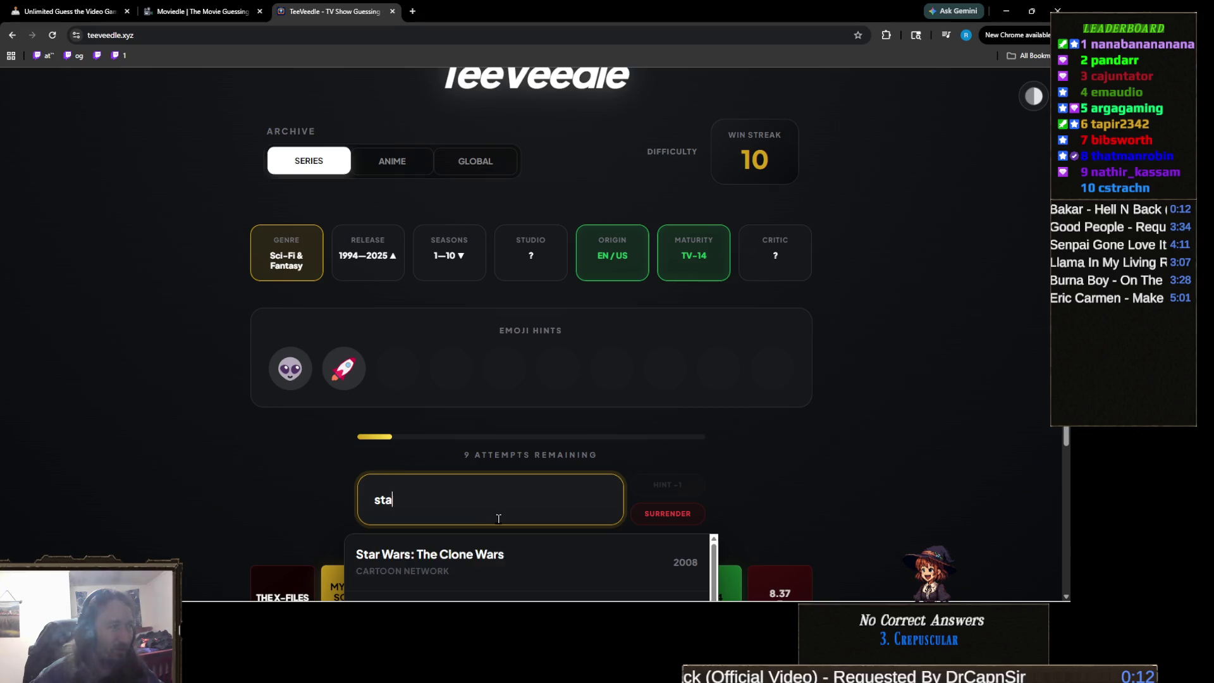
type("rgate")
scroll(317, 491, "down", 2)
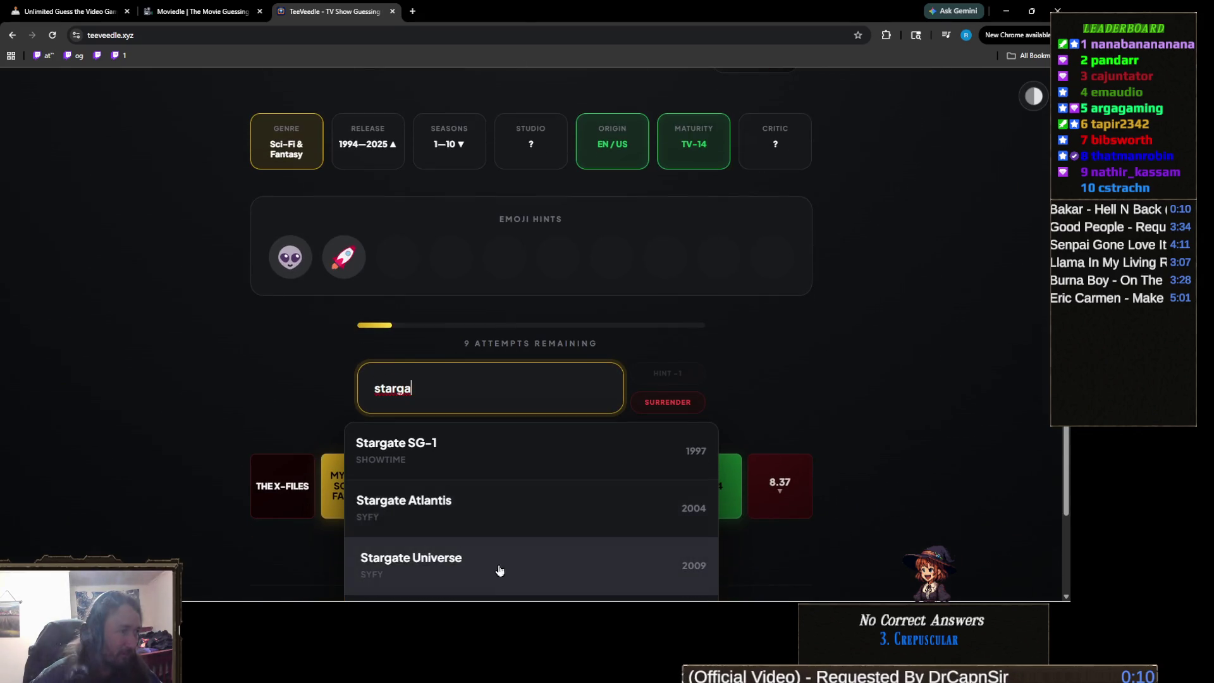
left_click(379, 560)
scroll(367, 501, "up", 1)
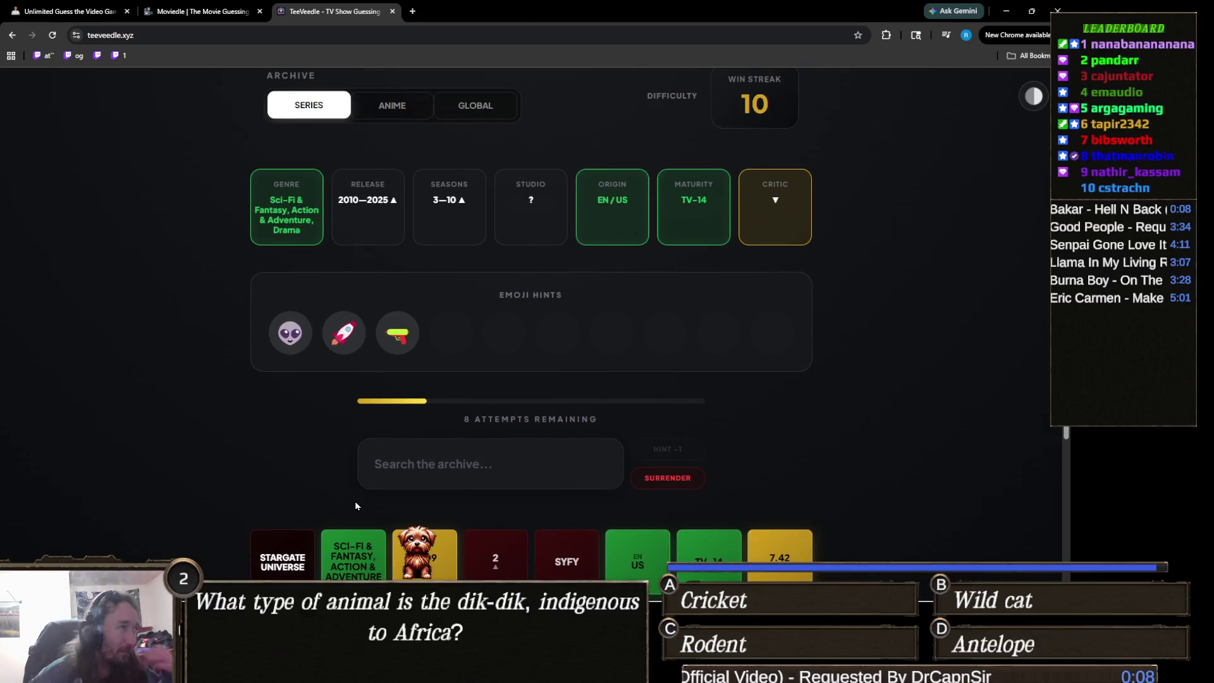
Submit The Mandalorian as the next series guess.
left_click(459, 461)
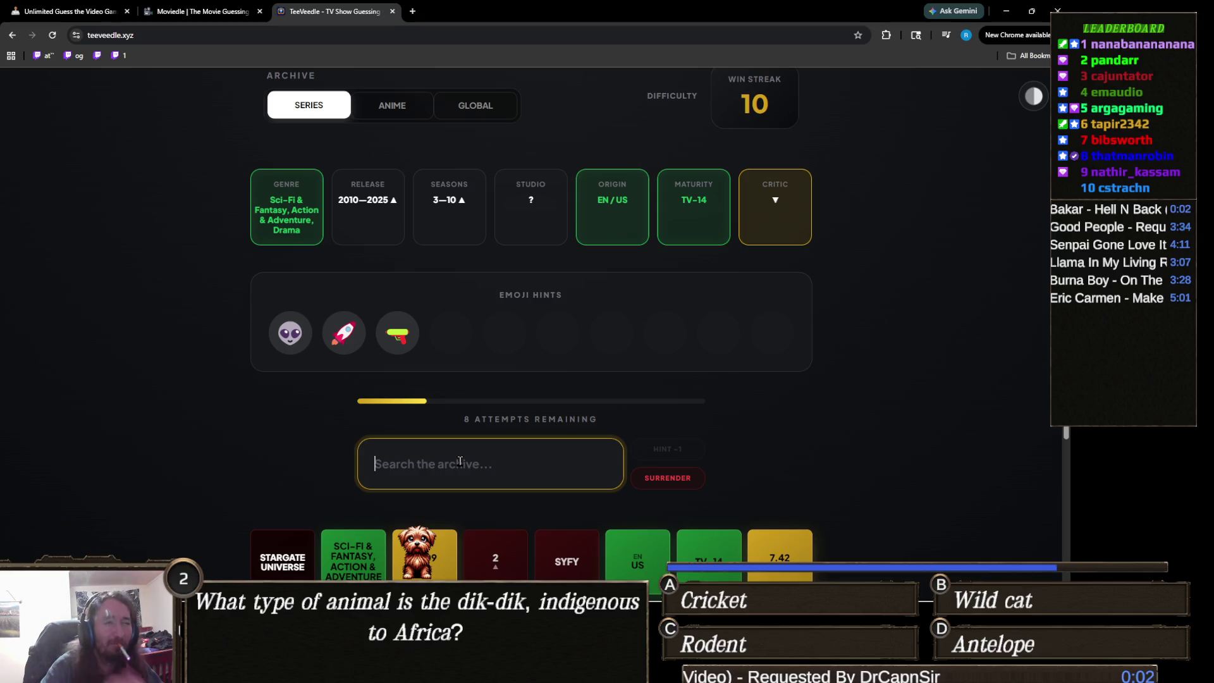
type("mandalori")
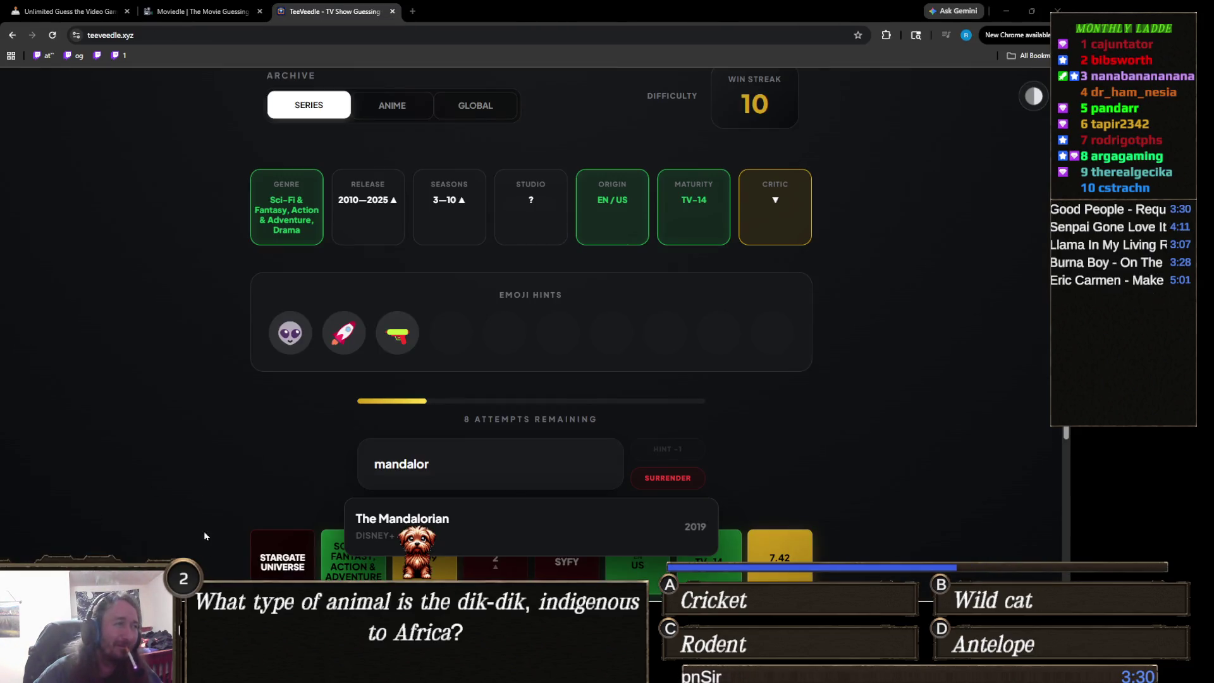
left_click(493, 526)
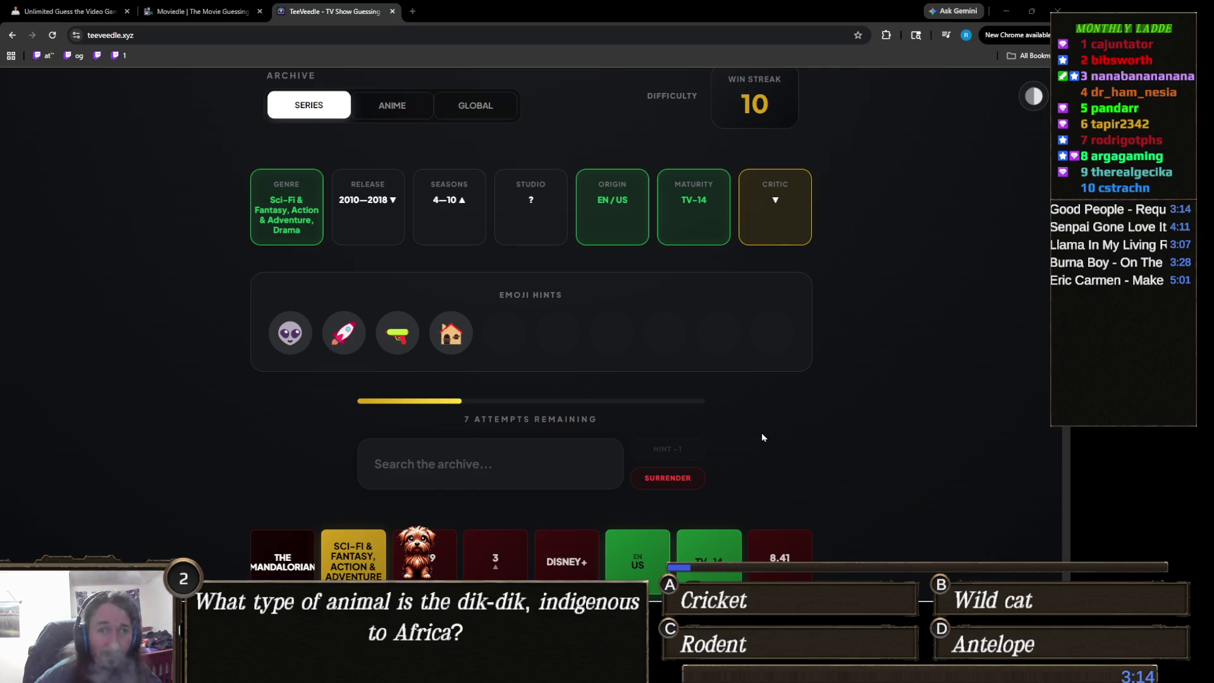
Replace the 'firefl' search with 'fallin' and solve the puzzle as Falling Skies.
left_click(486, 454)
type("fire")
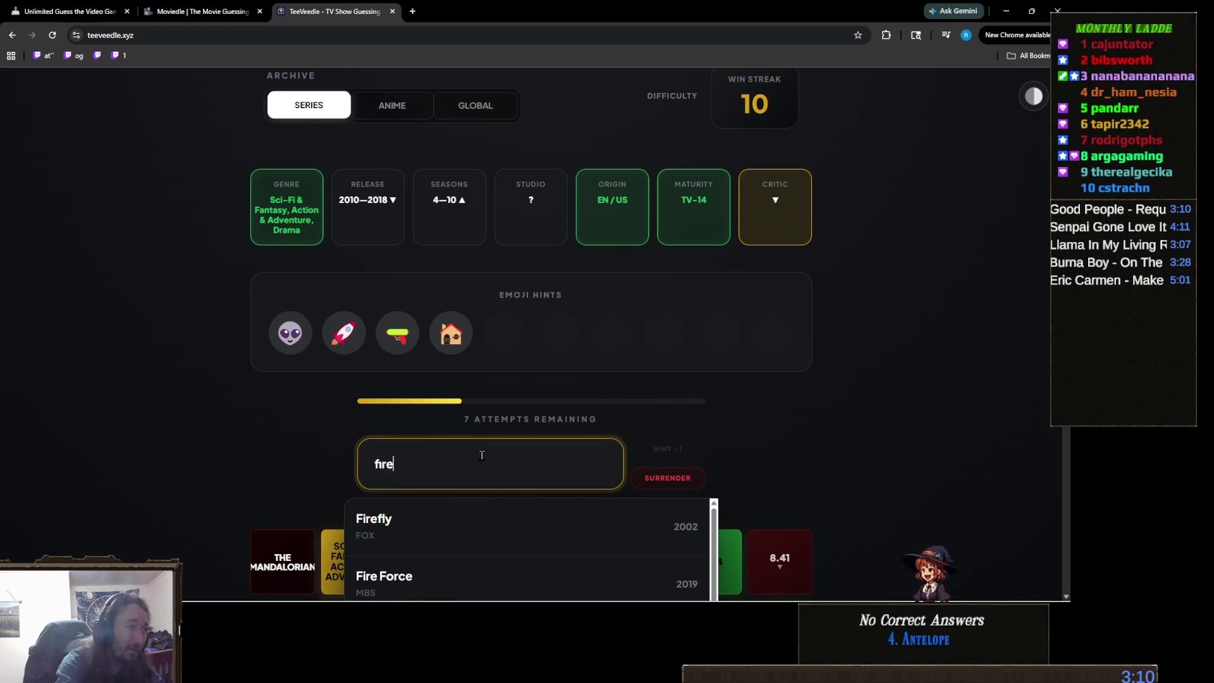
type("fl")
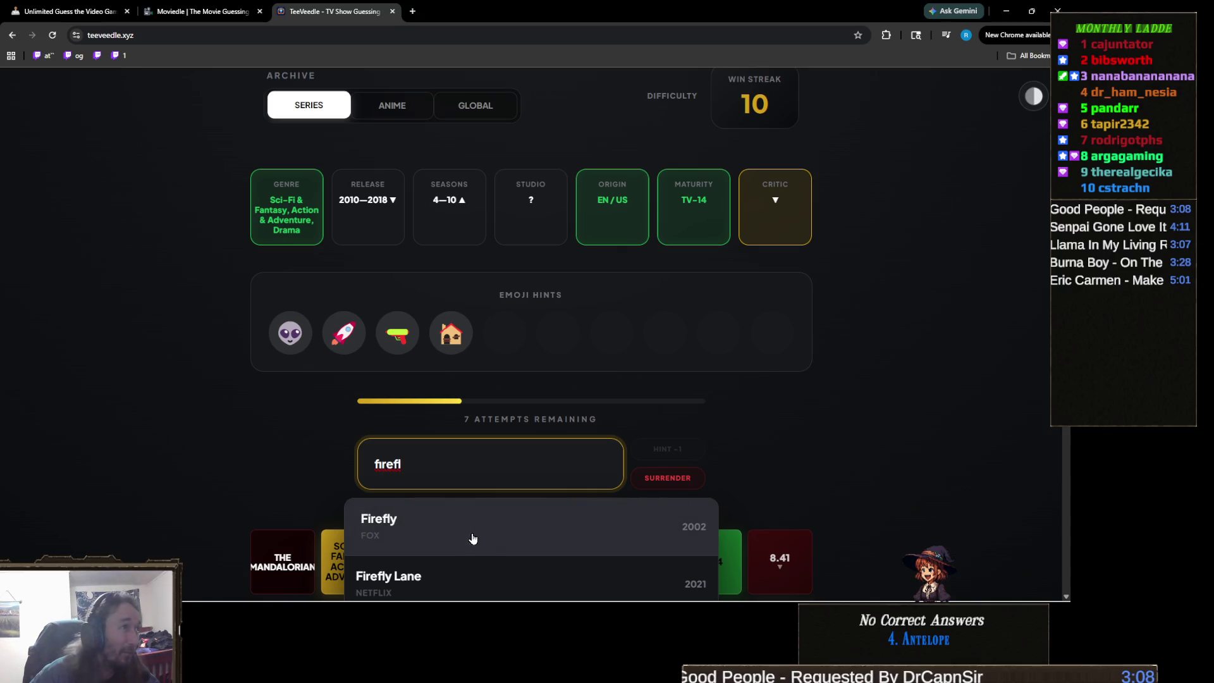
double_click(436, 462)
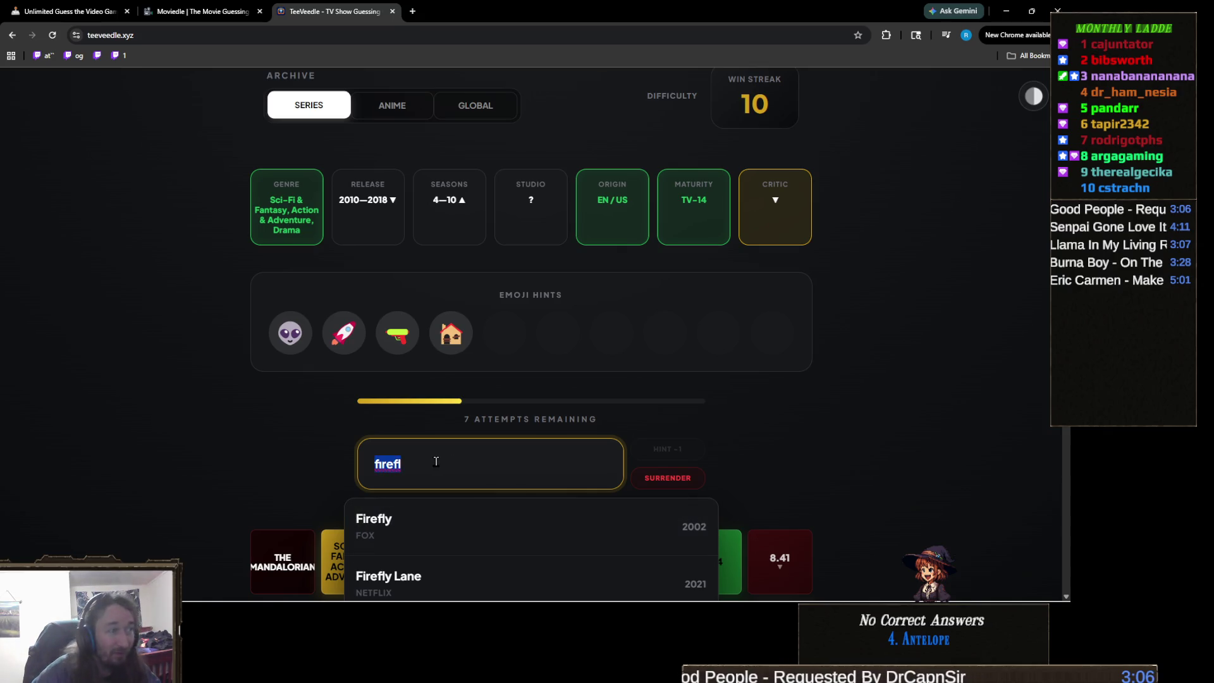
type("fallin")
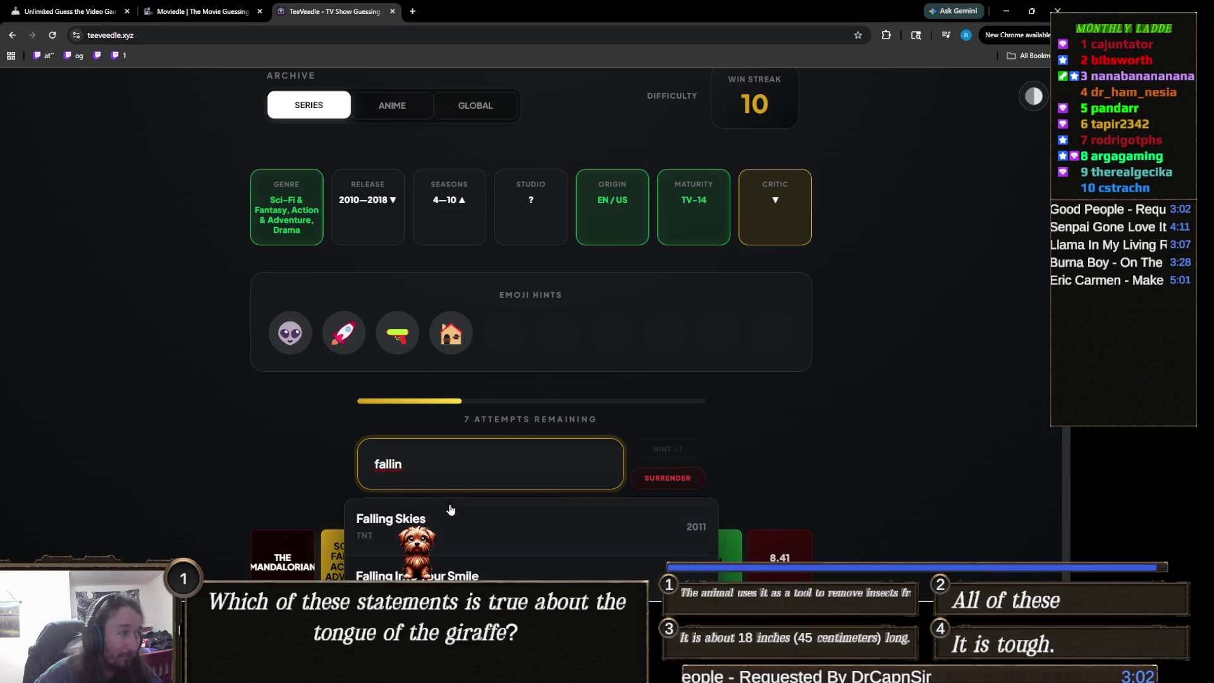
left_click(452, 509)
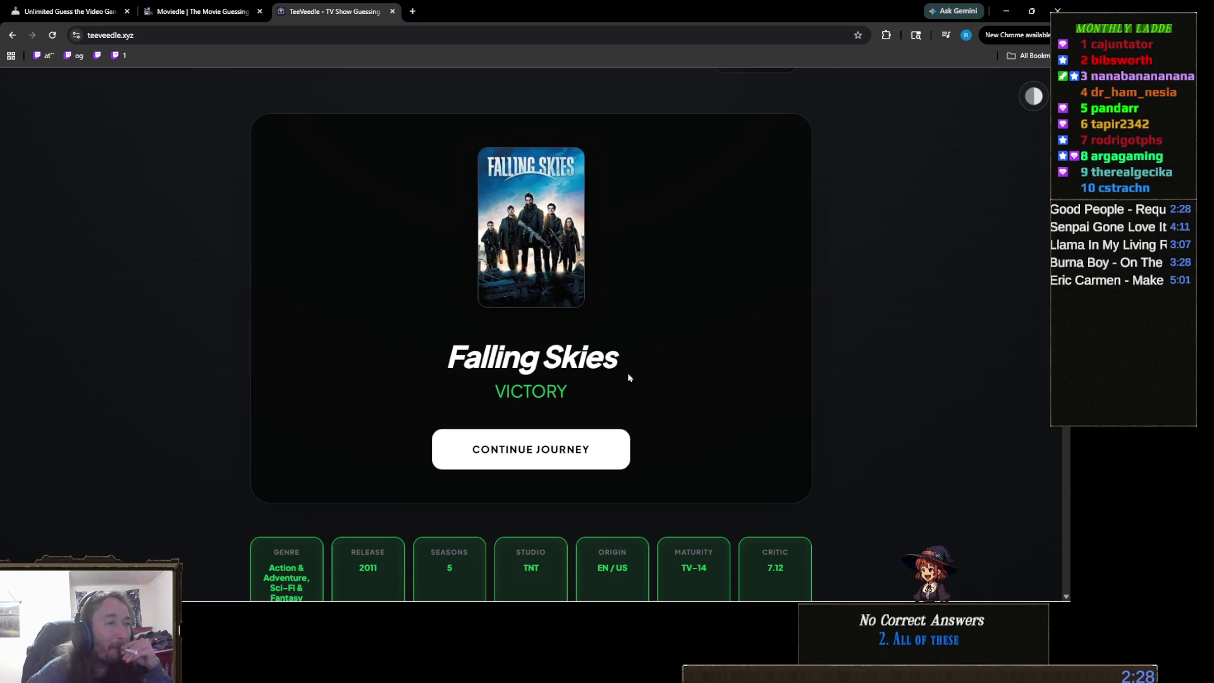
left_click(573, 451)
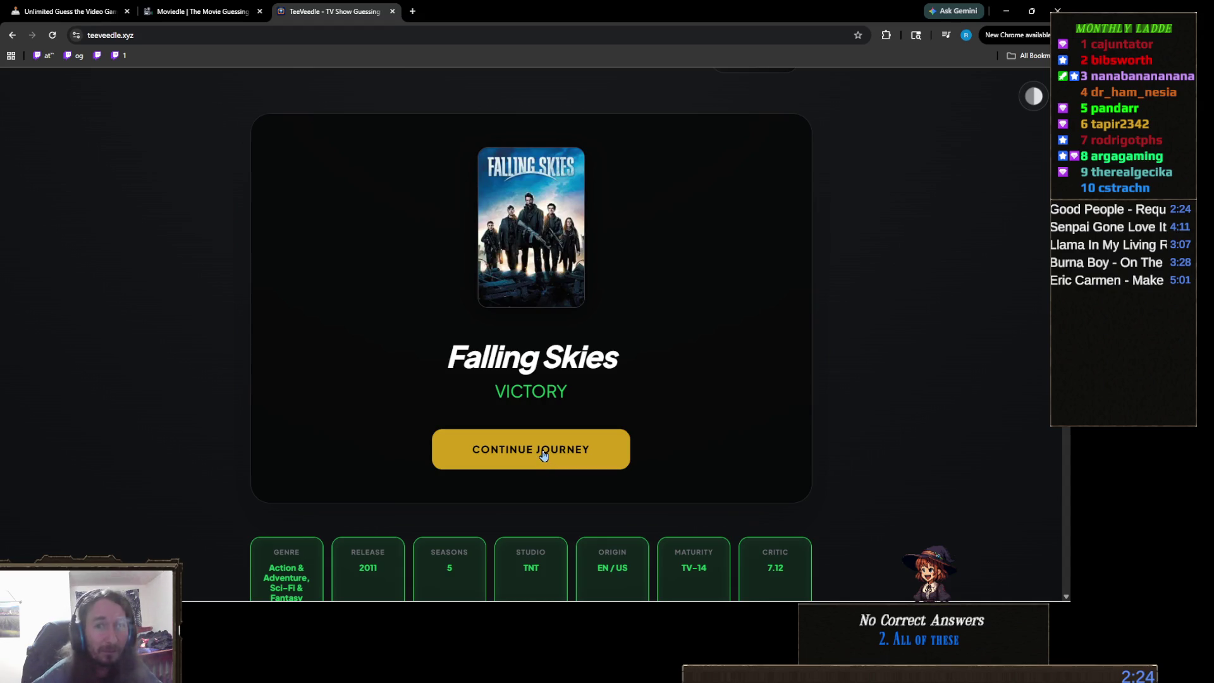
Load the next TeeVeedle series puzzle.
left_click(542, 454)
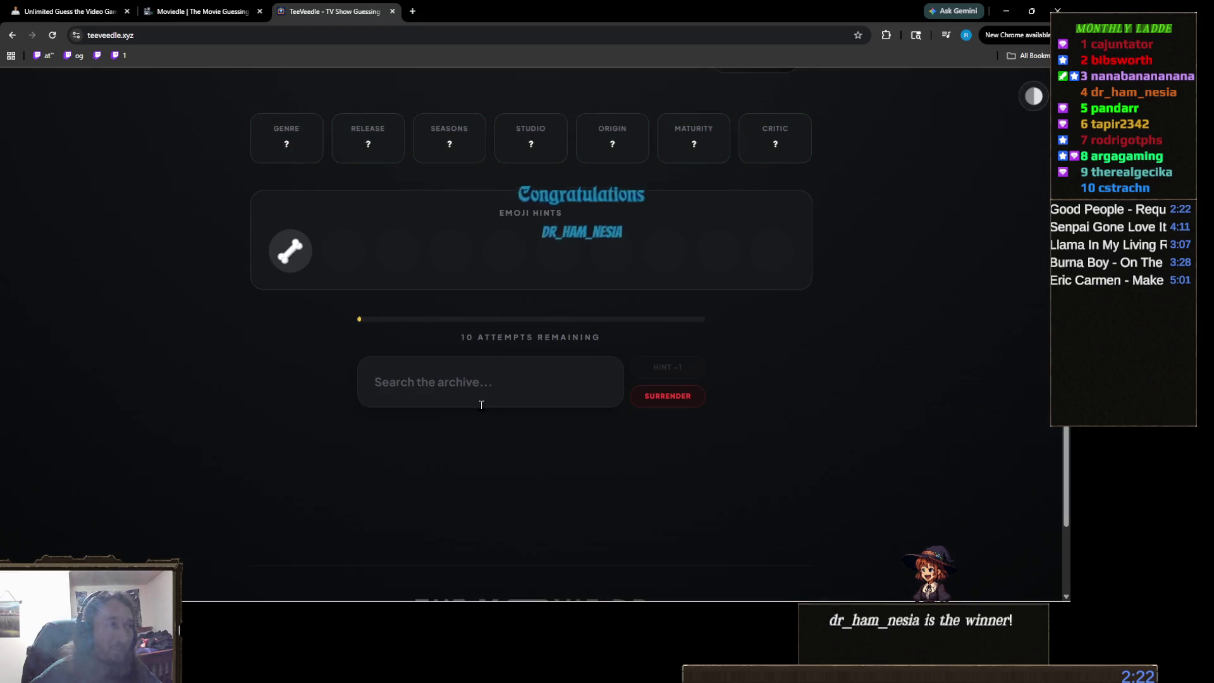
scroll(461, 408, "up", 1)
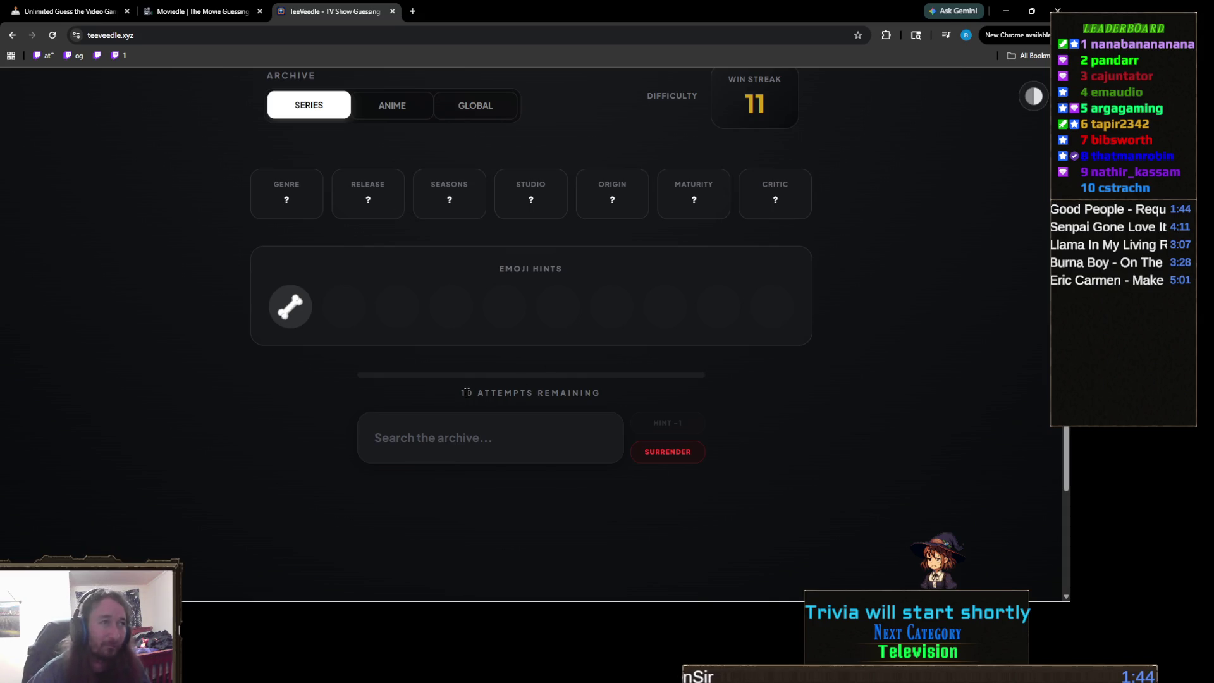
left_click(473, 428)
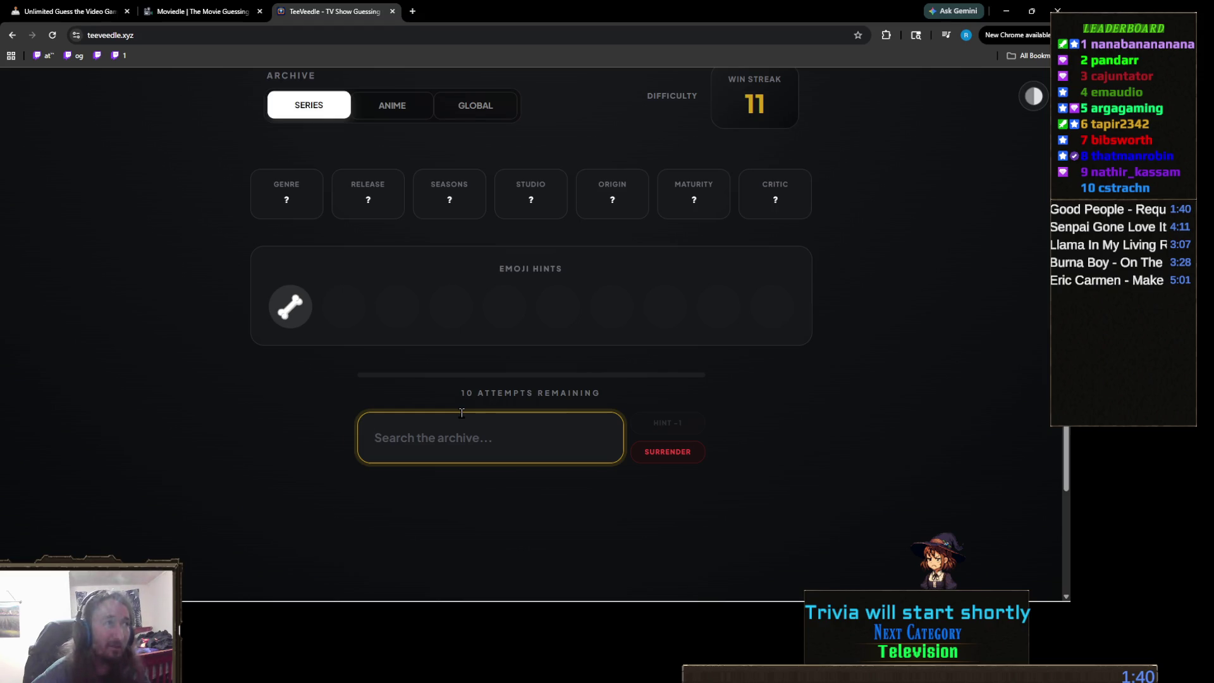
left_click(402, 220)
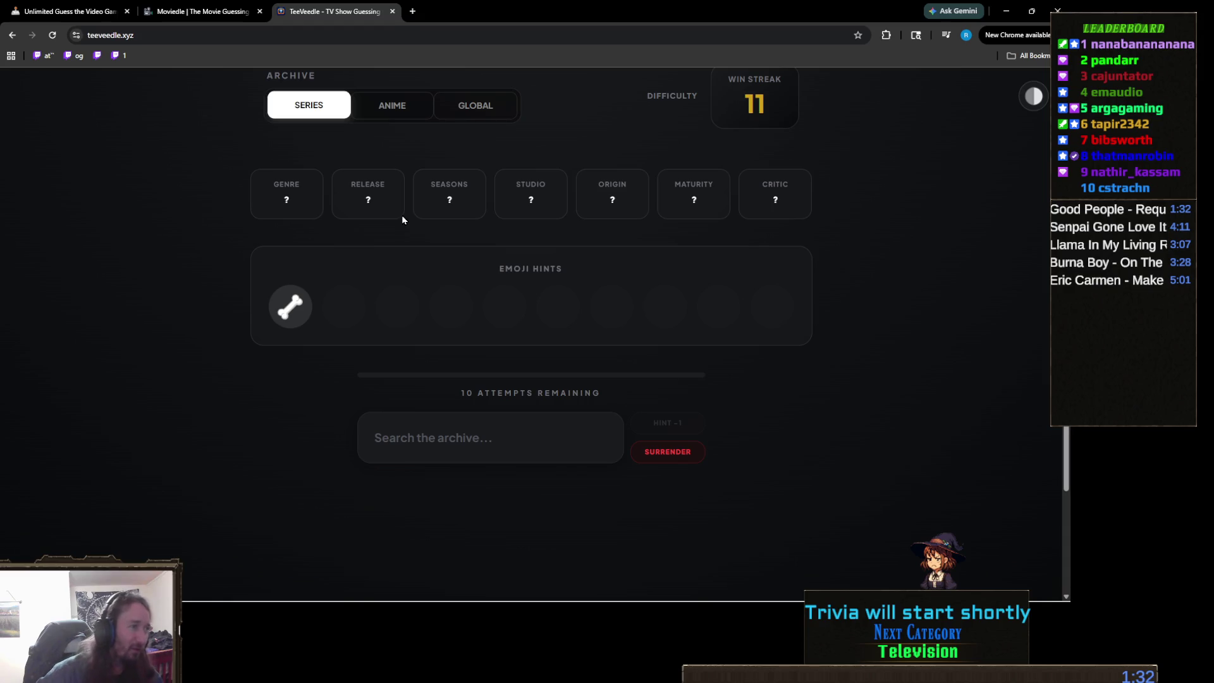
Guess Bones to win the round, then continue to a fresh puzzle at win streak 12.
left_click(492, 438)
type("bones")
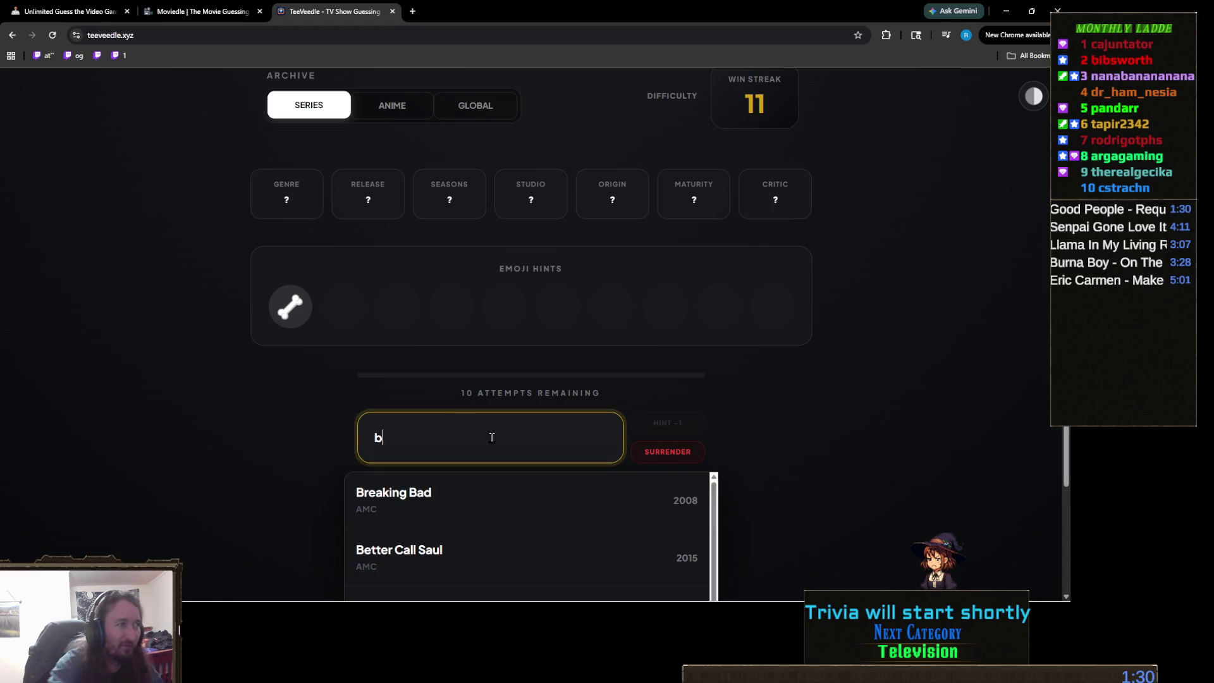
left_click(480, 516)
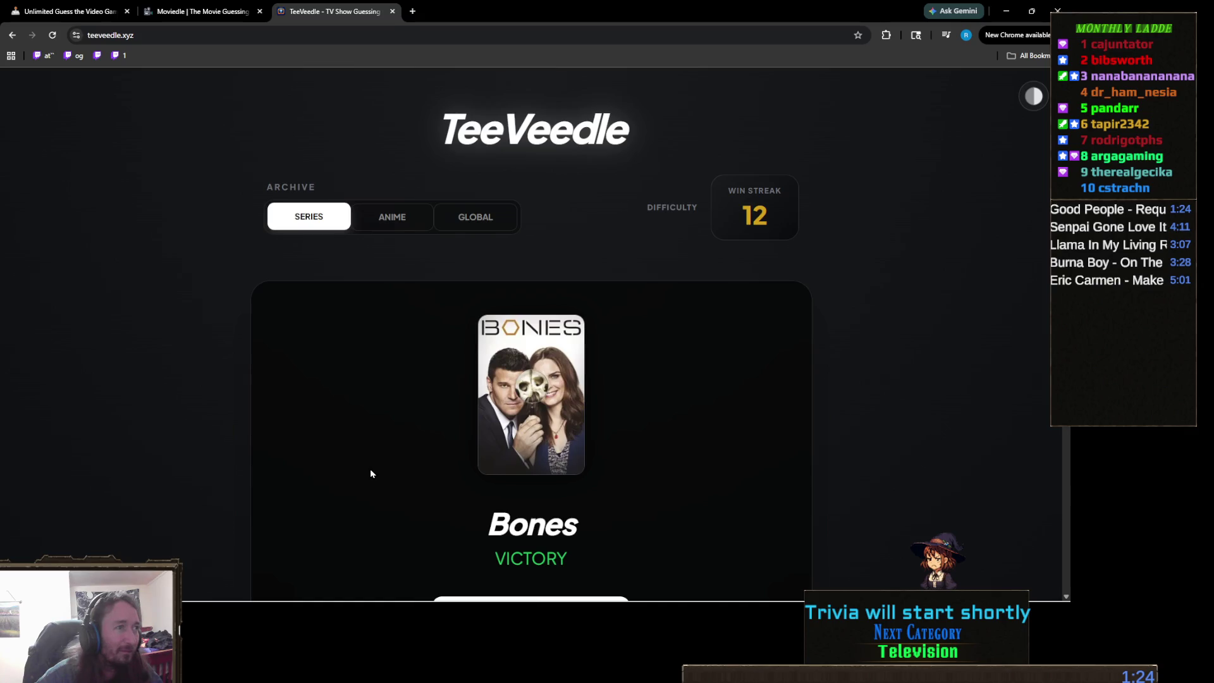
scroll(371, 471, "down", 1)
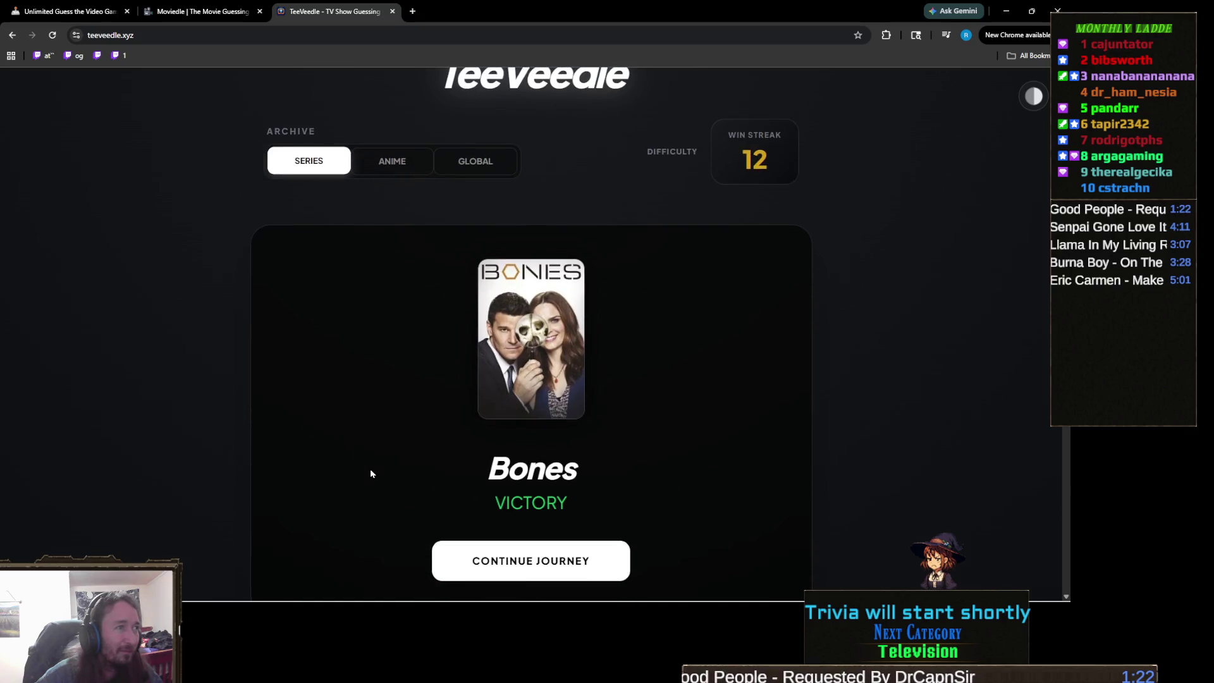
scroll(370, 473, "down", 2)
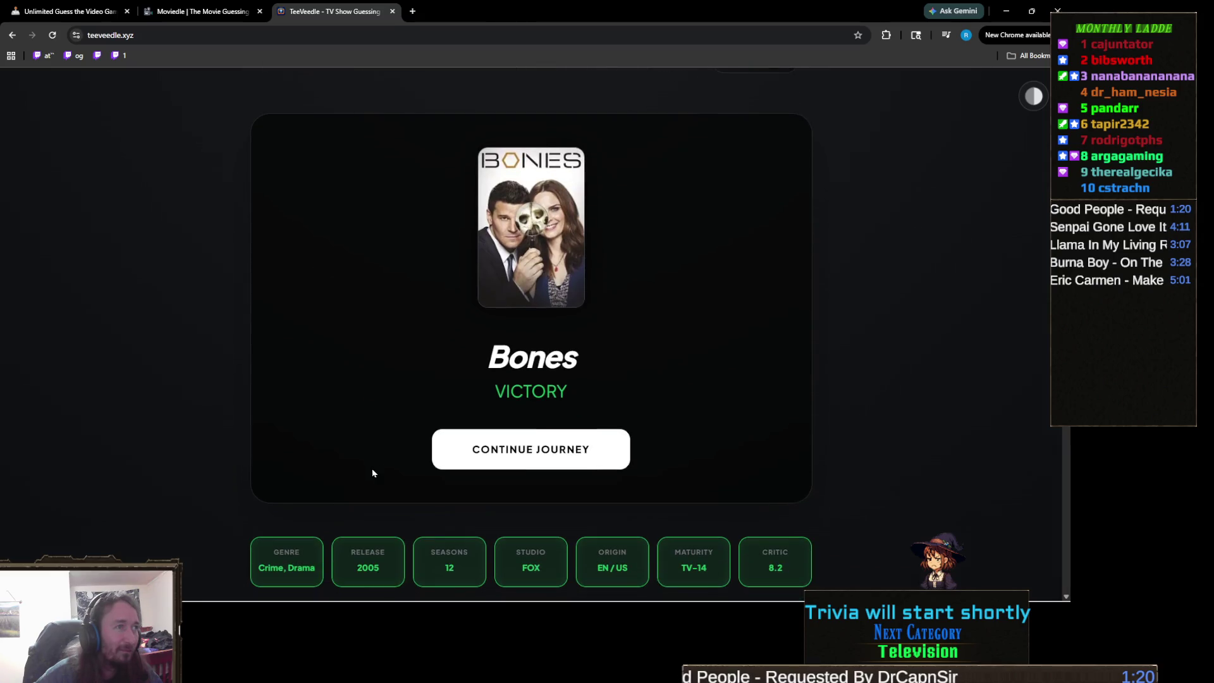
left_click(505, 467)
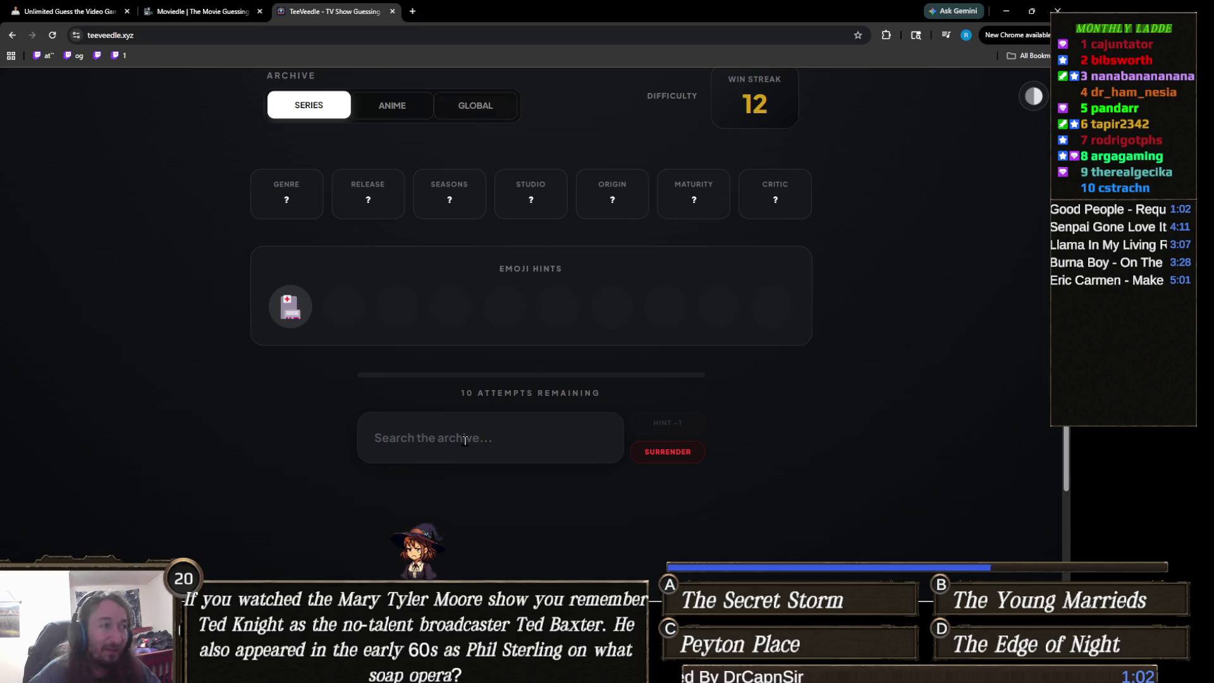
Guess ER as the first show in the new round.
left_click(467, 437)
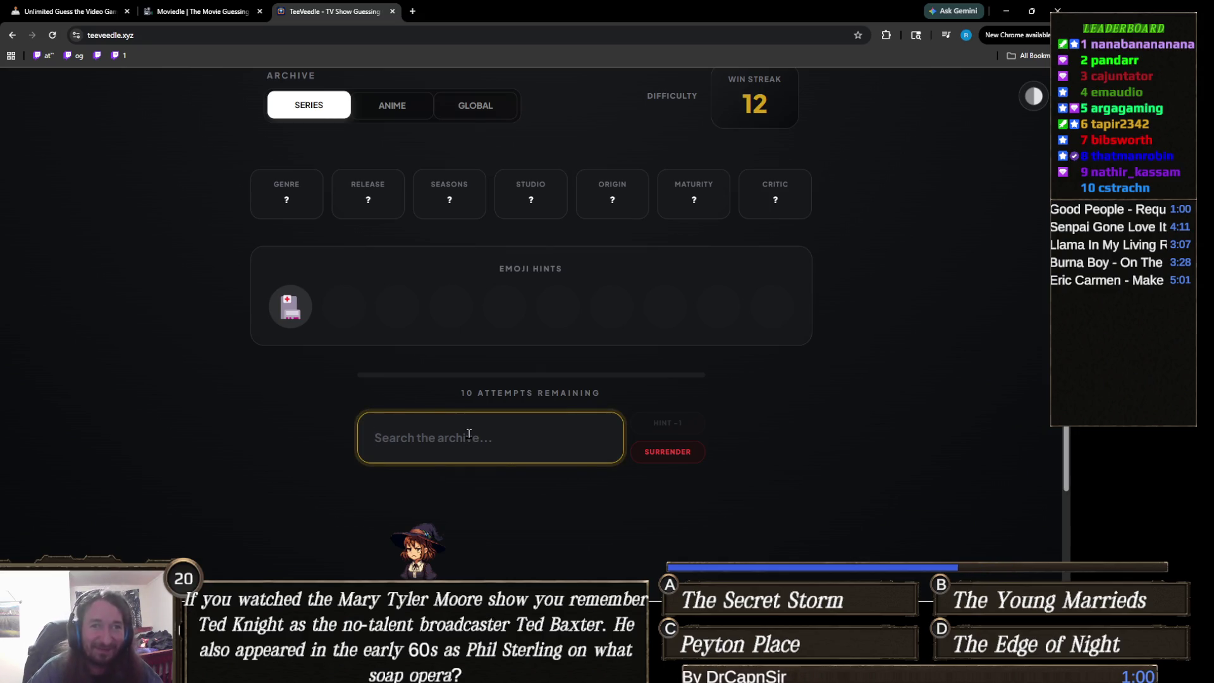
type("er")
left_click(405, 496)
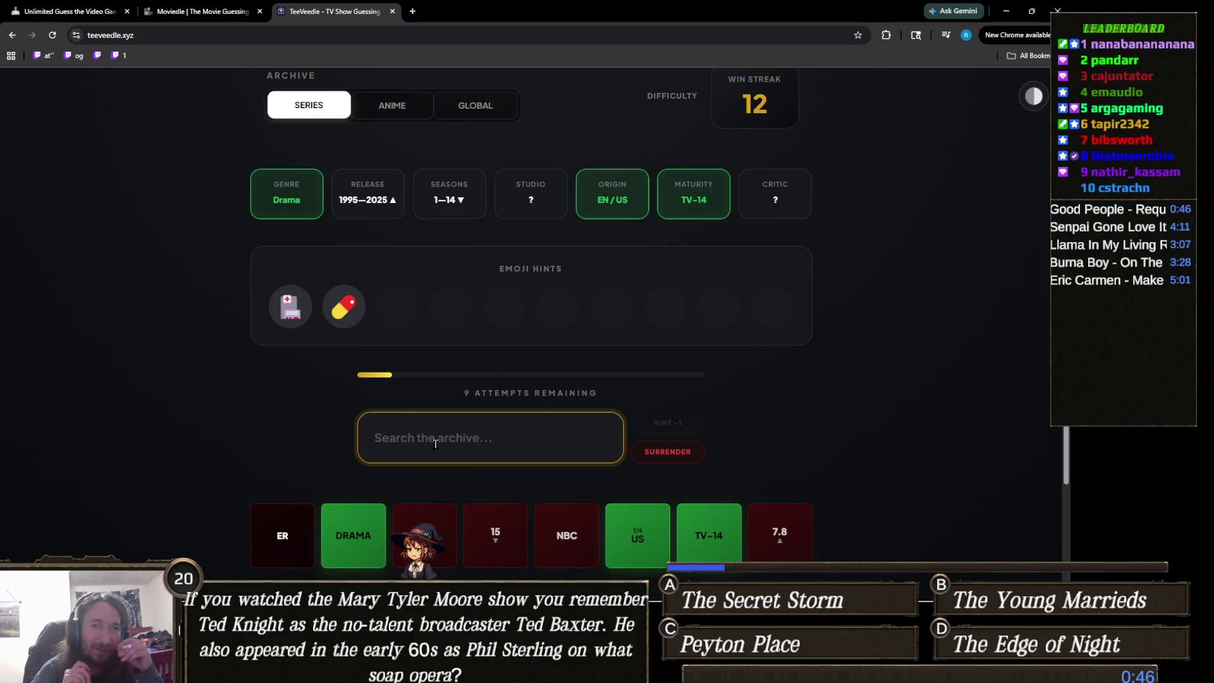
Solve the round with House, raising the win streak to 13.
type("houser")
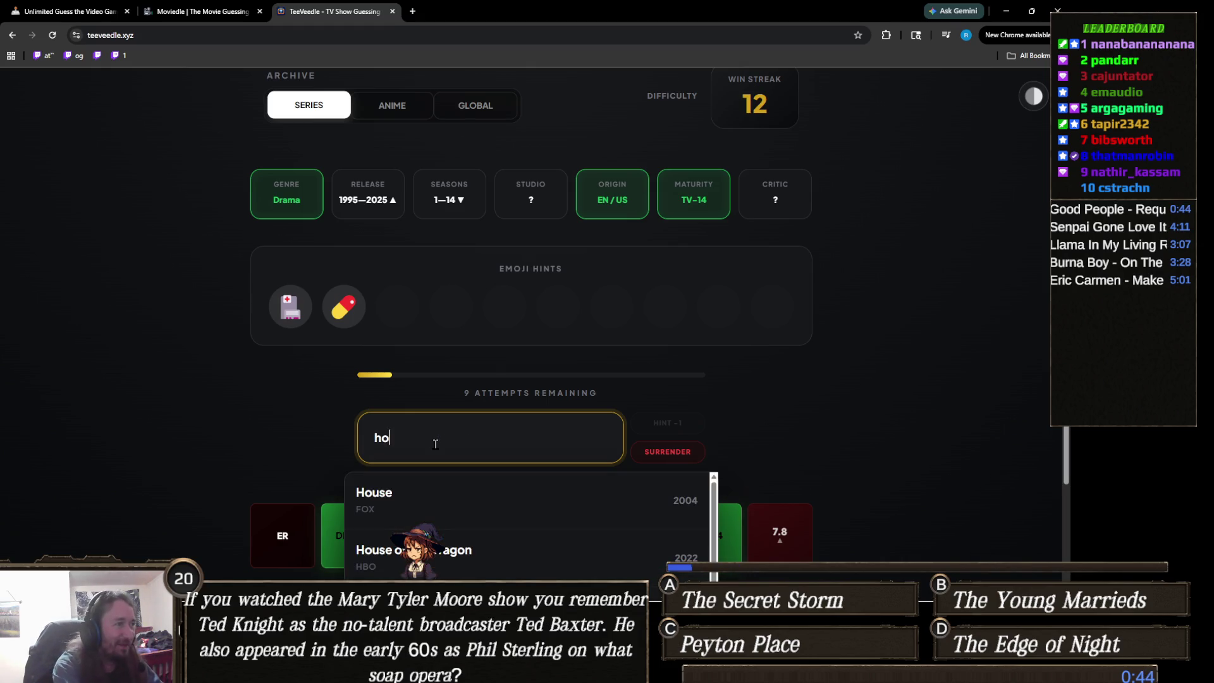
key("BackSpace")
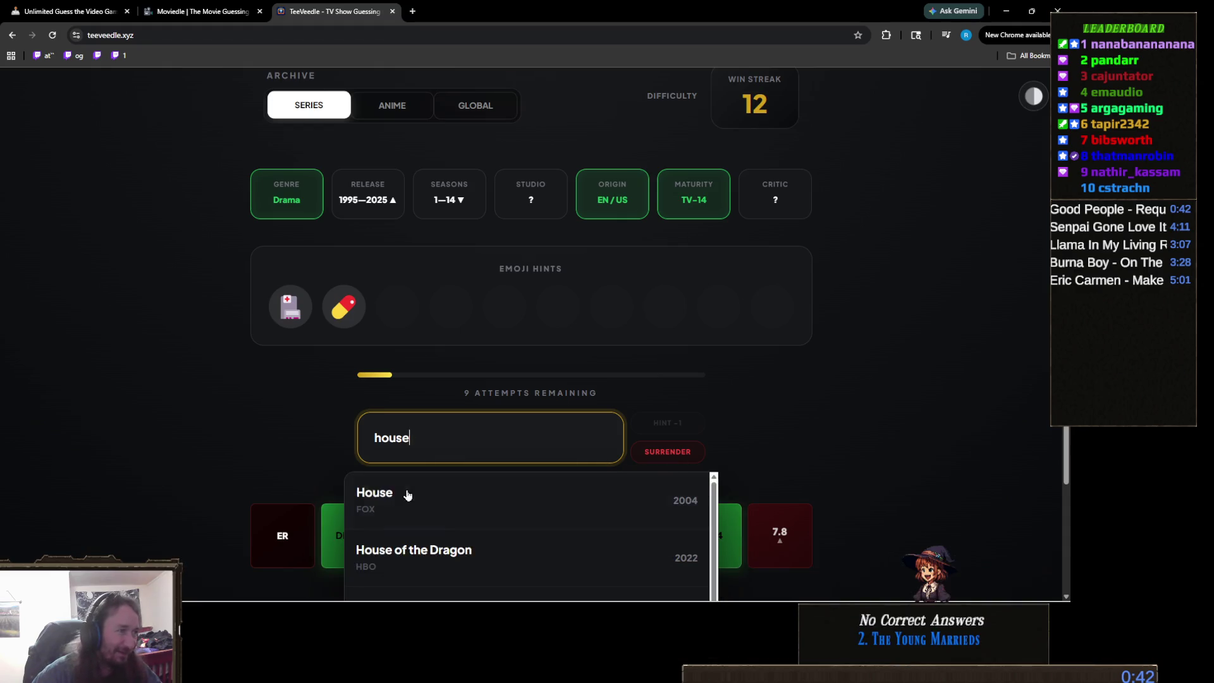
left_click(405, 494)
scroll(301, 484, "down", 1)
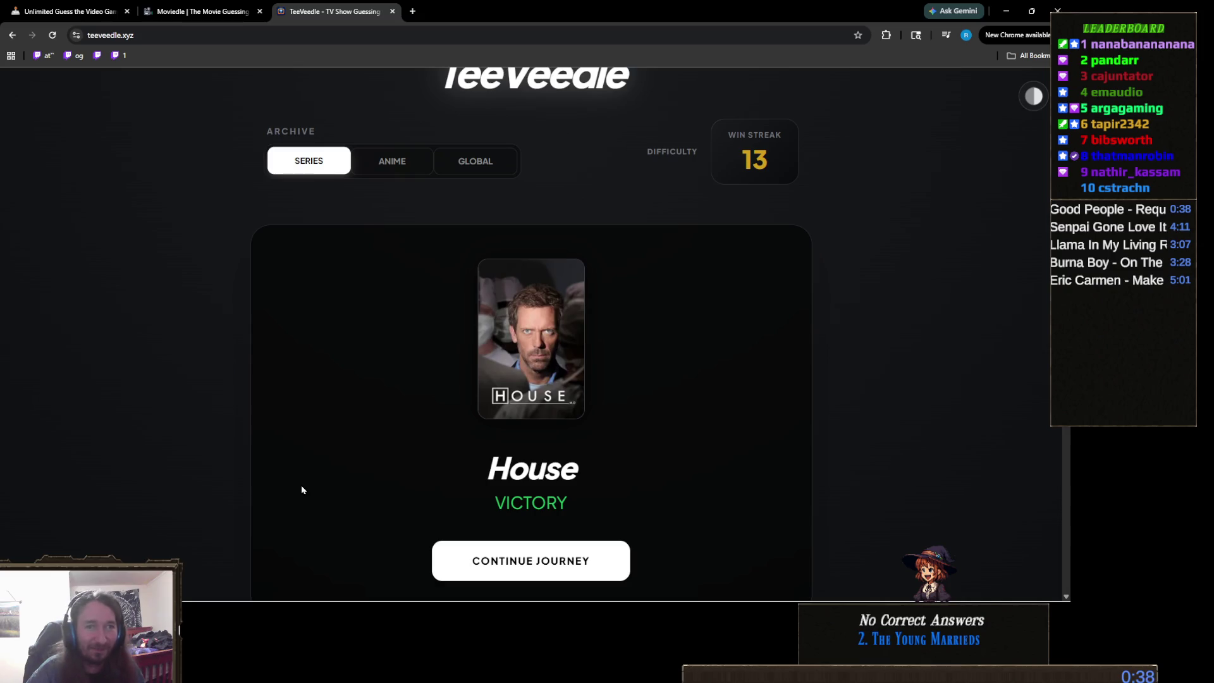
scroll(301, 484, "down", 2)
scroll(301, 481, "down", 3)
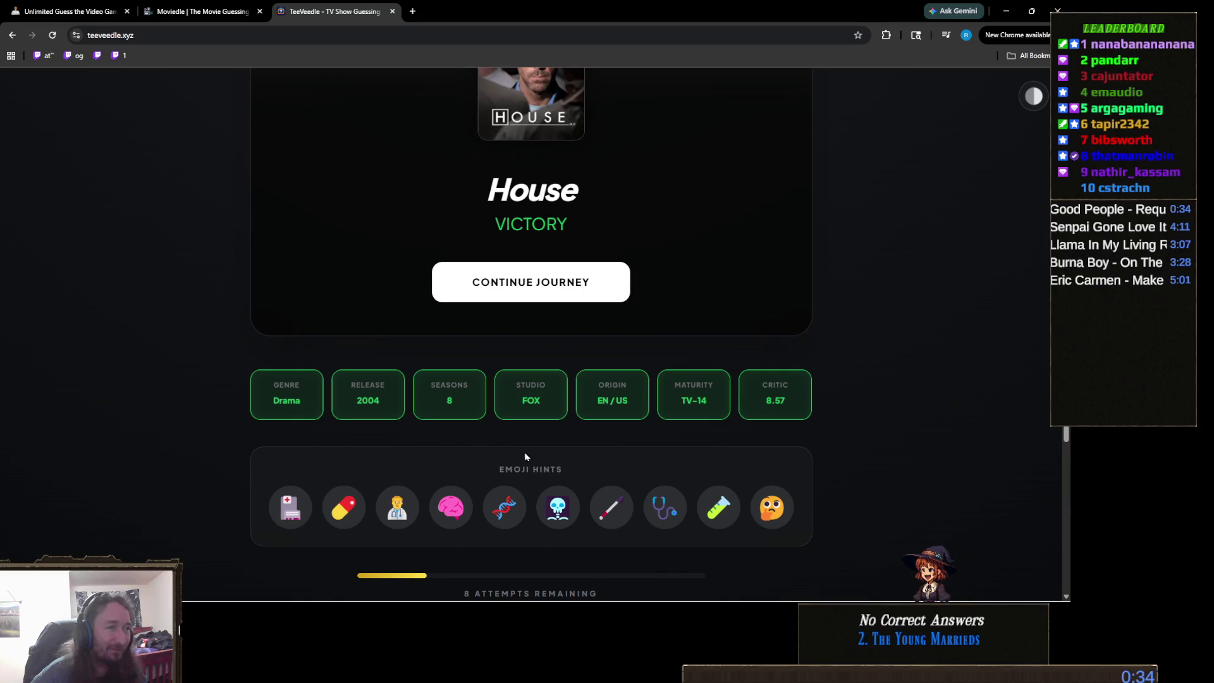
scroll(521, 434, "up", 4)
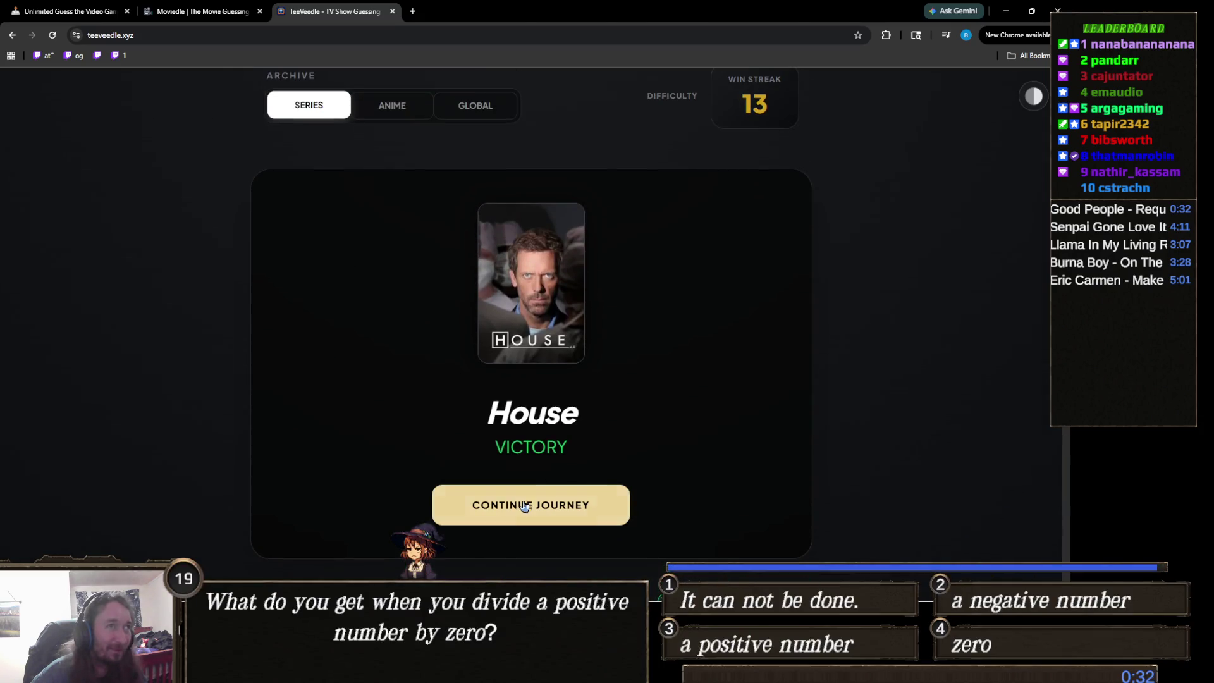
Continue to the next round and guess The L Word.
left_click(525, 504)
scroll(442, 443, "down", 1)
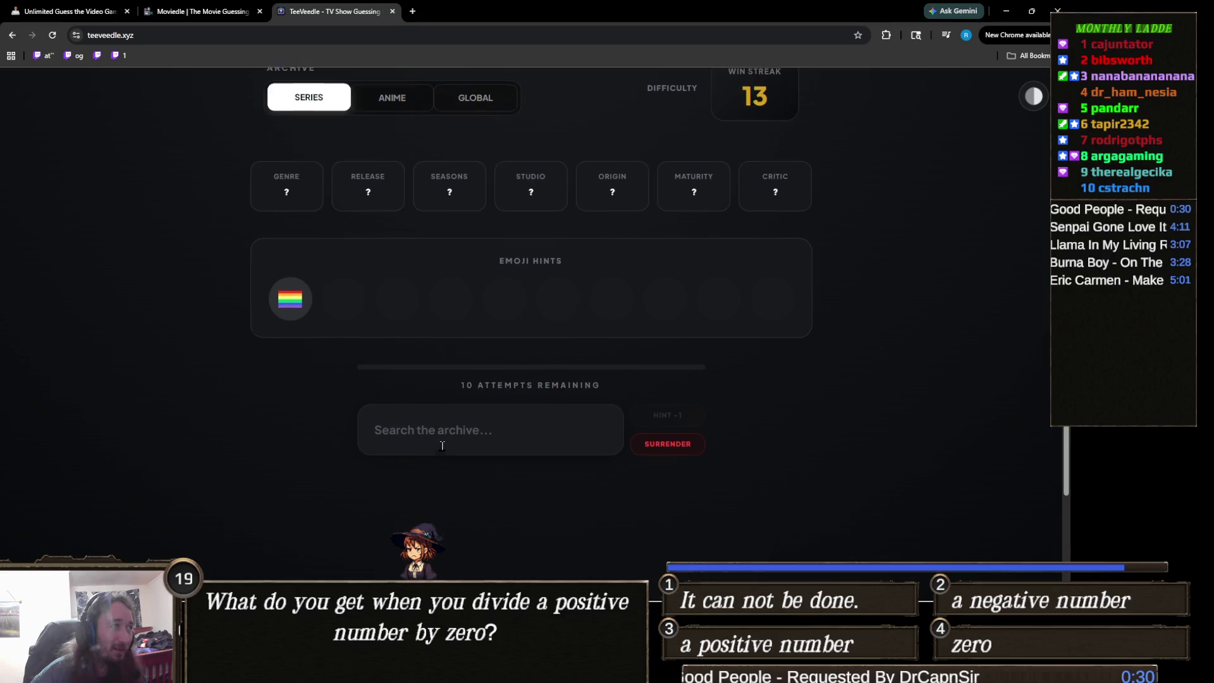
left_click(474, 380)
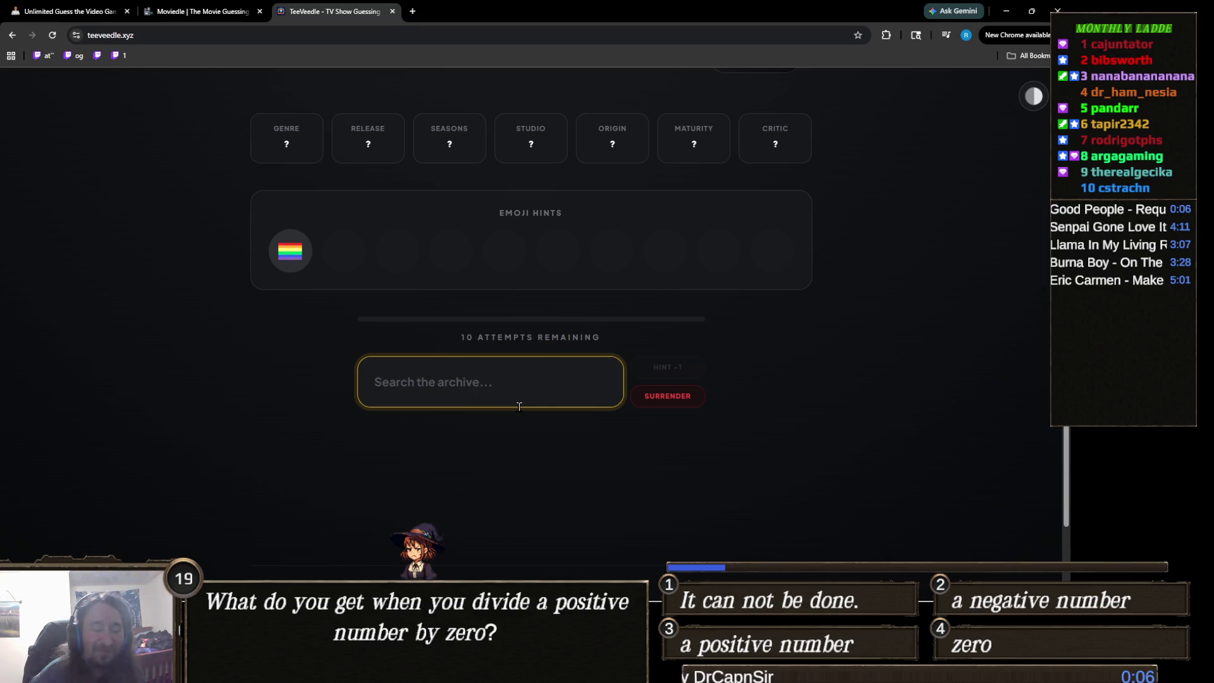
key("alt+Tab")
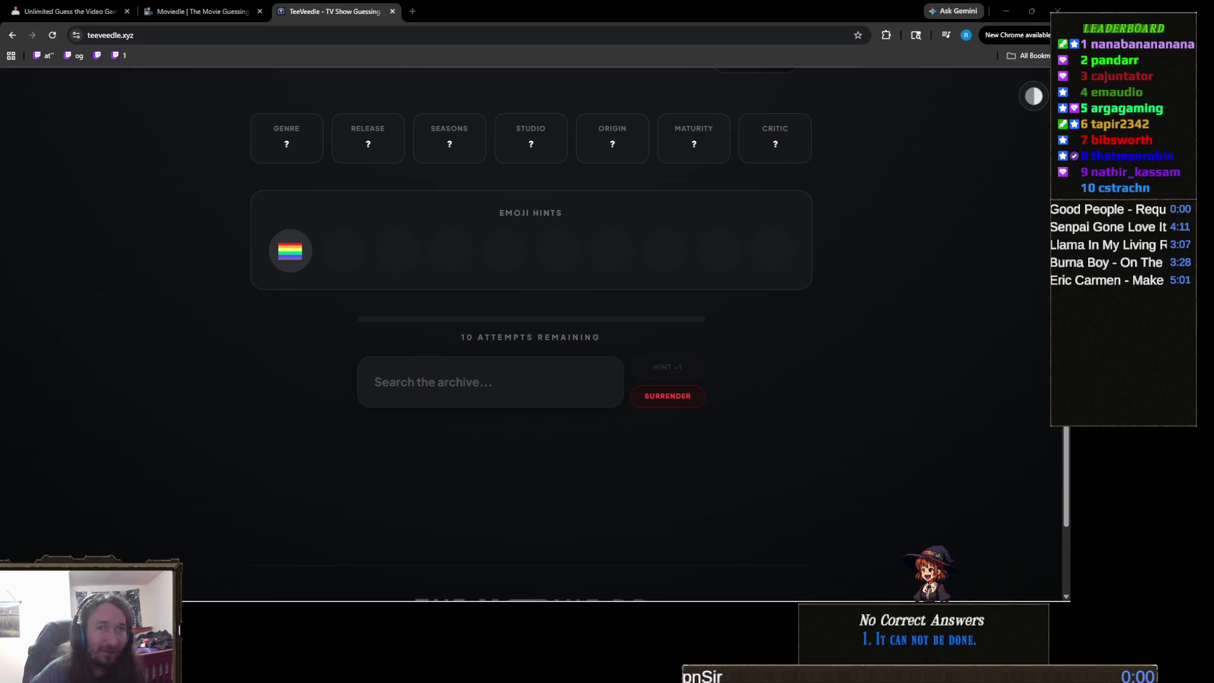
left_click(483, 372)
type("the l w")
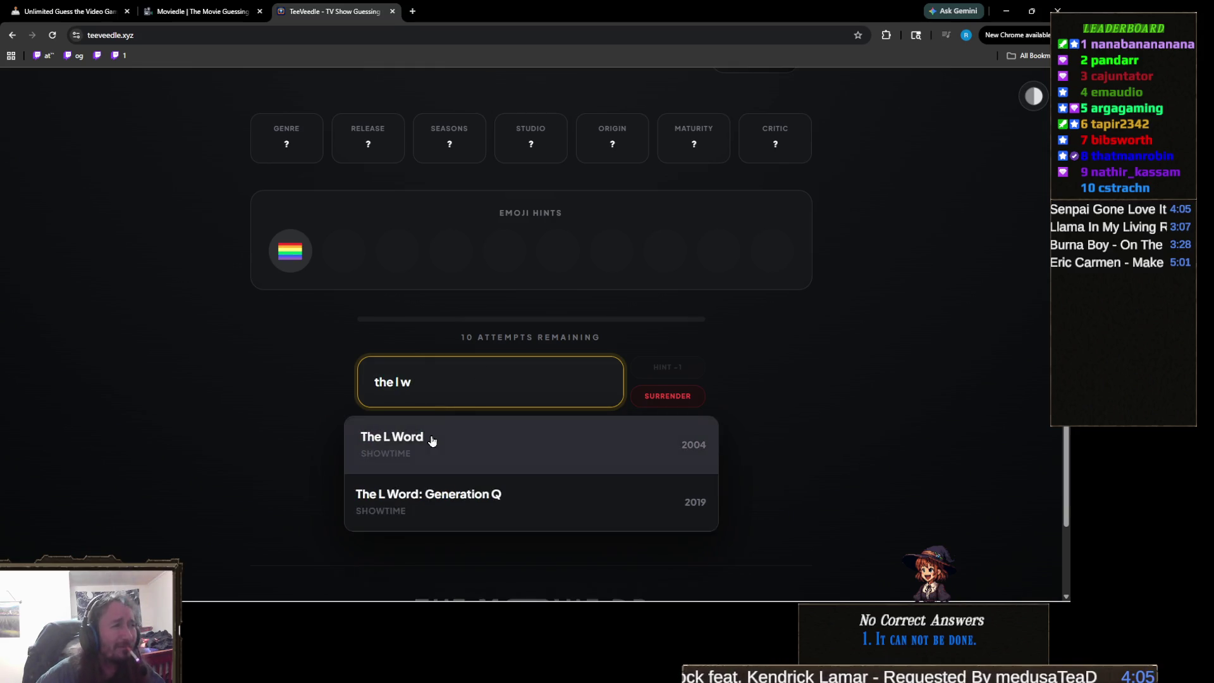
left_click(433, 441)
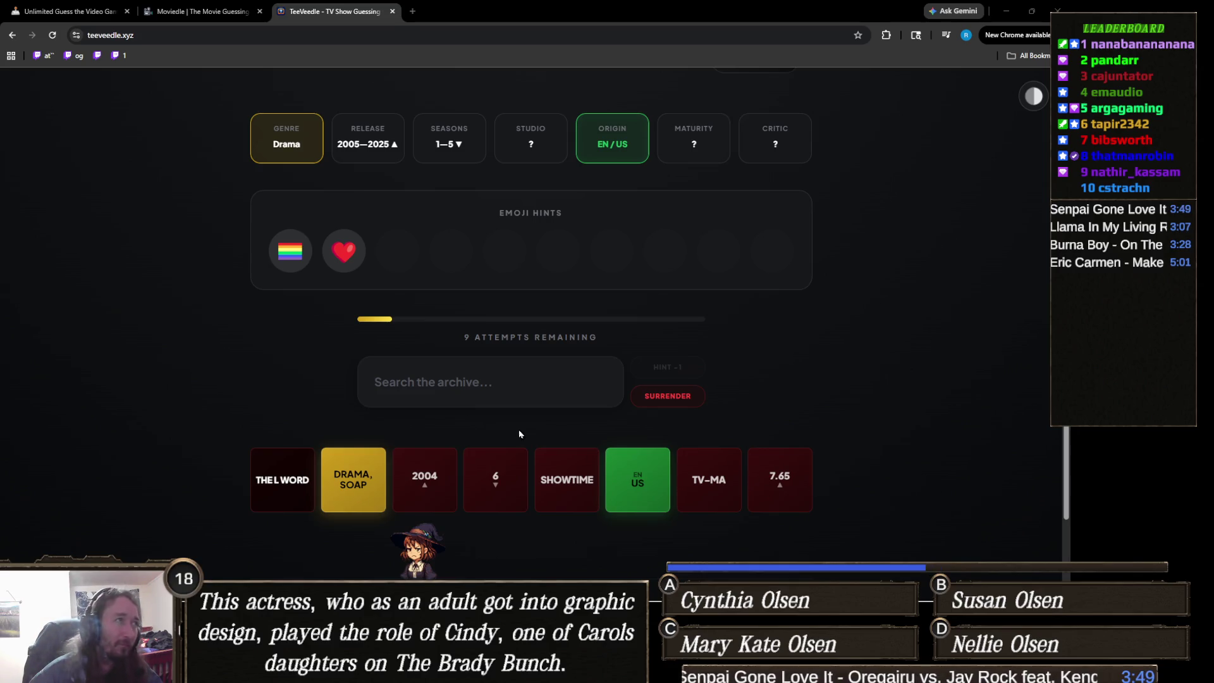
Guess You Me Her and Heartbreak High, leaving 7 attempts.
left_click(500, 379)
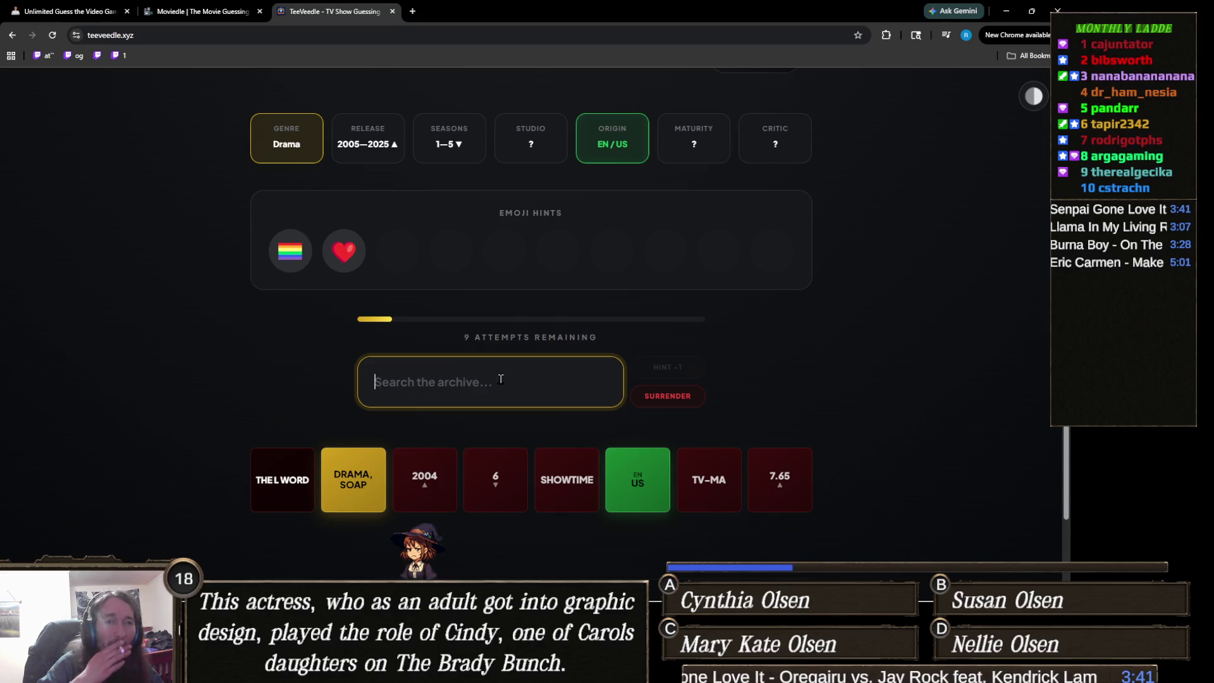
type("you me")
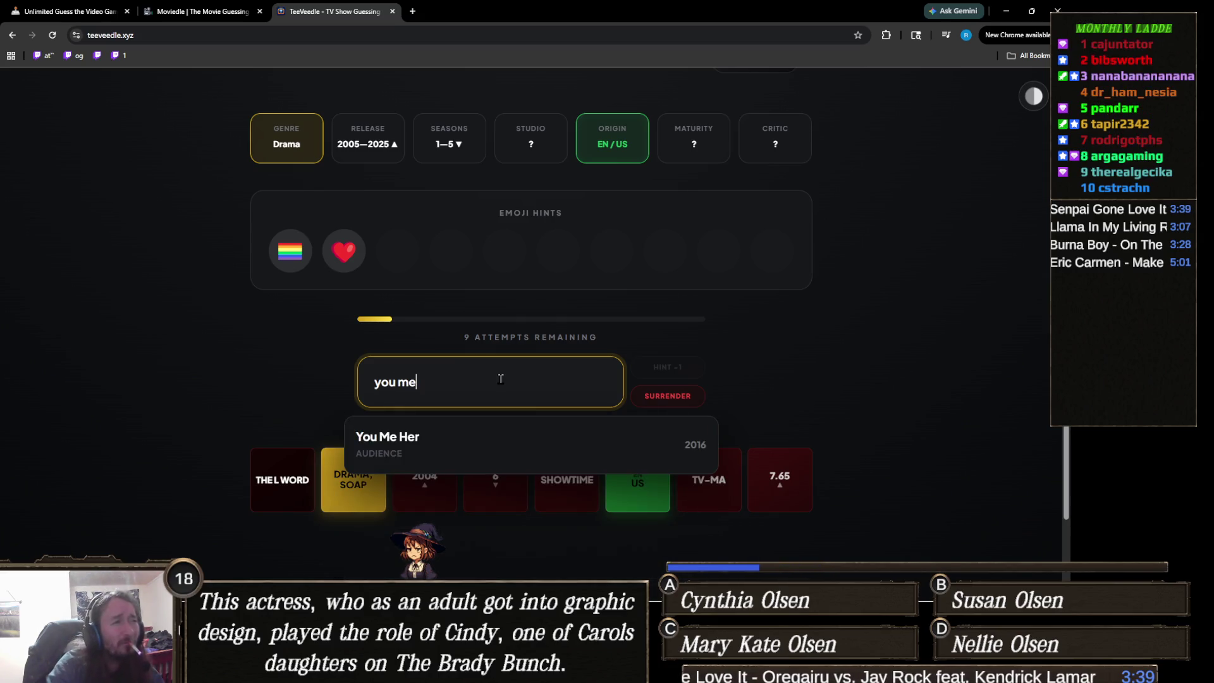
left_click(485, 446)
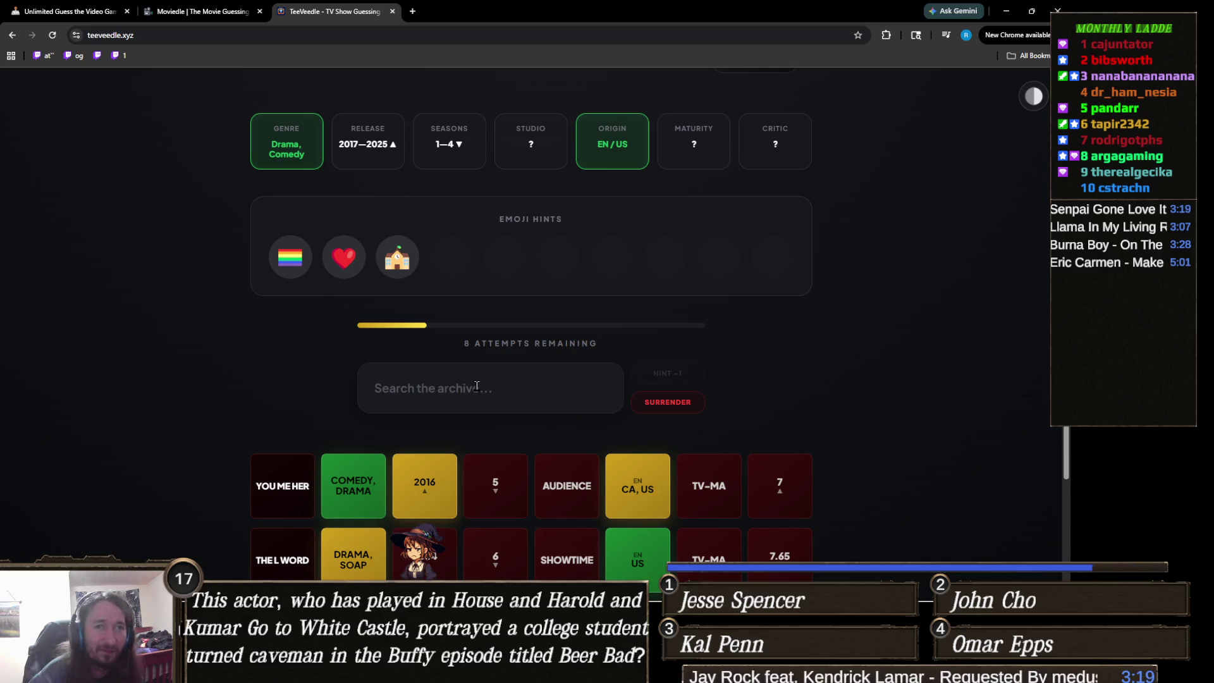
left_click(477, 386)
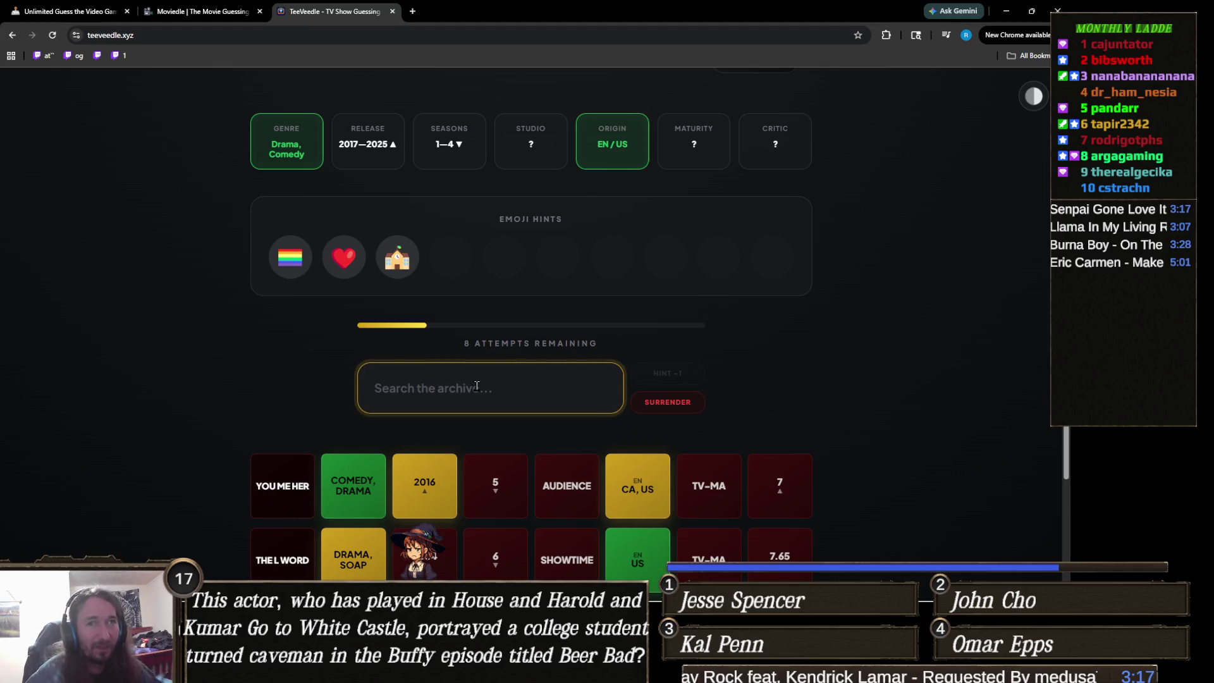
type("heartb")
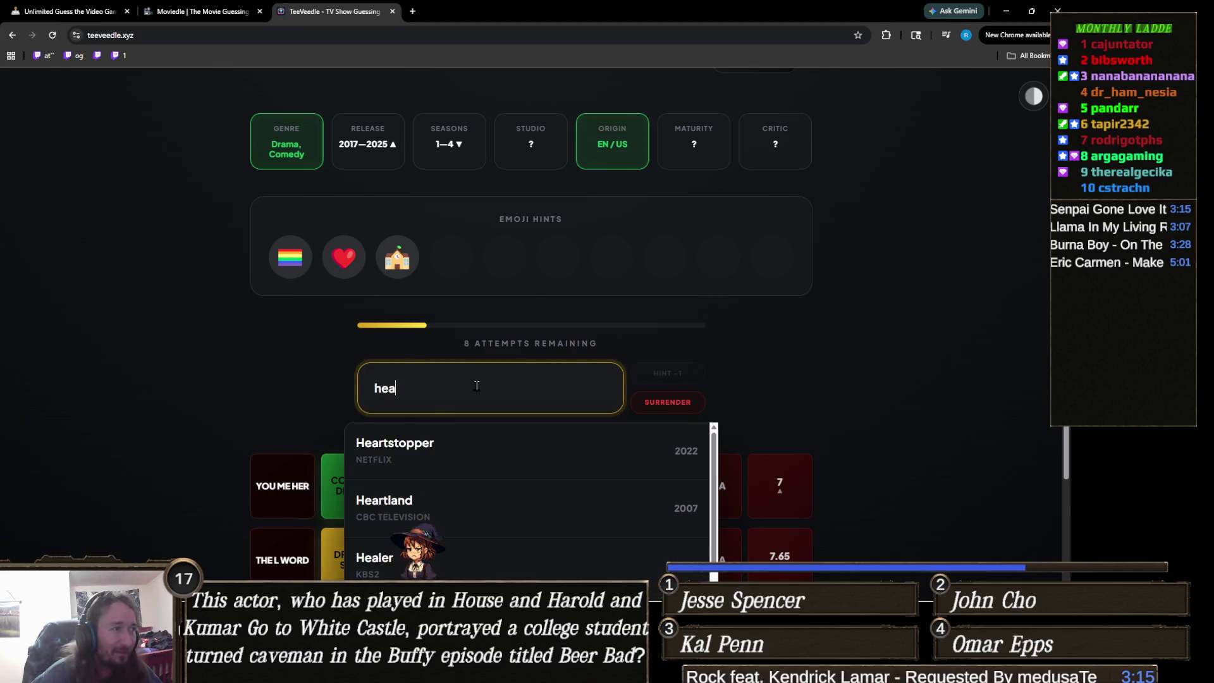
key("Return")
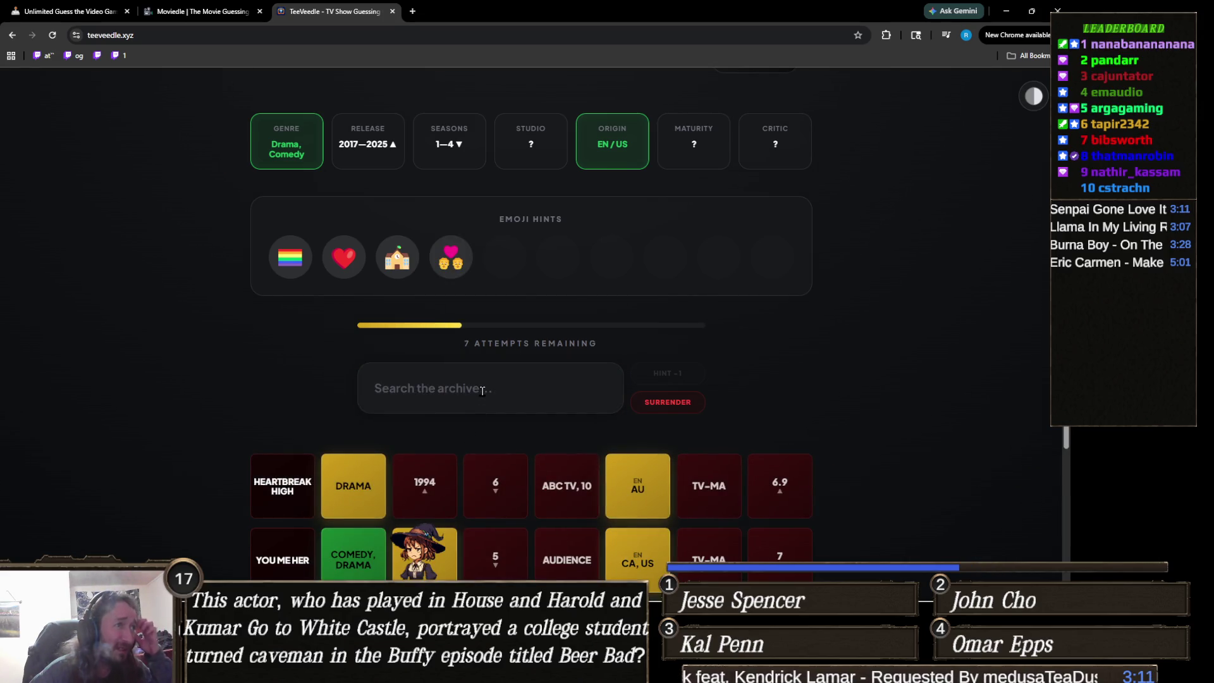
scroll(432, 468, "up", 4, "ctrl")
scroll(390, 475, "up", 3, "ctrl")
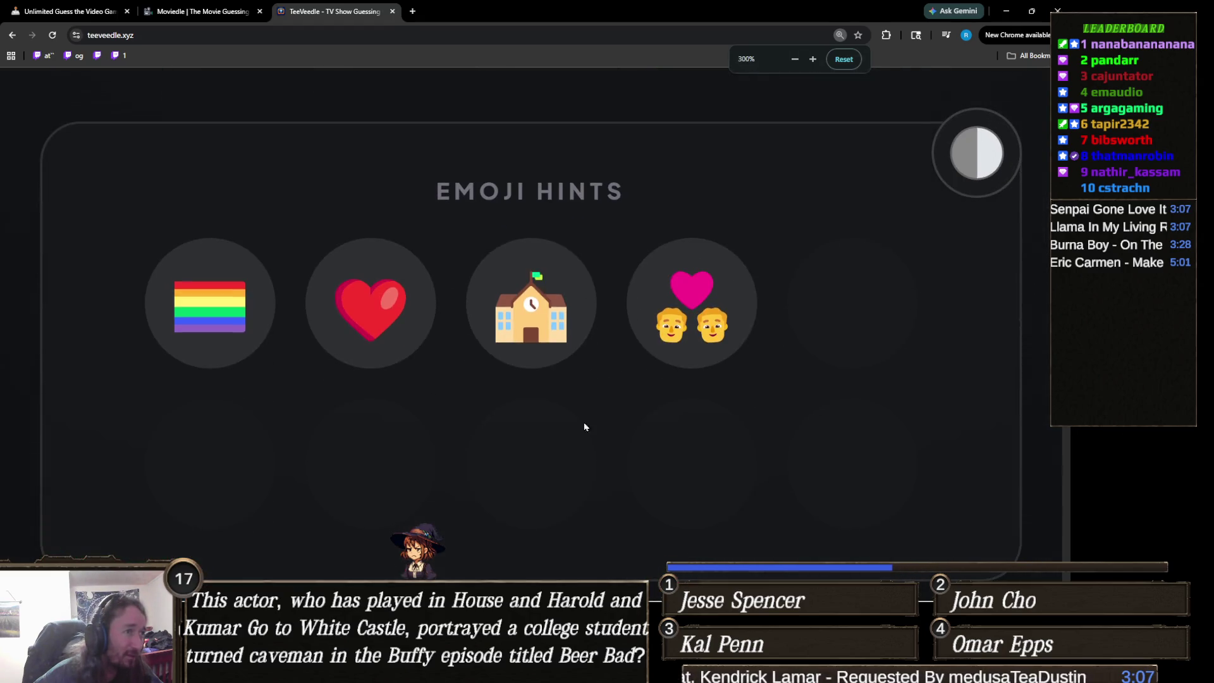
scroll(708, 336, "down", 2, "ctrl")
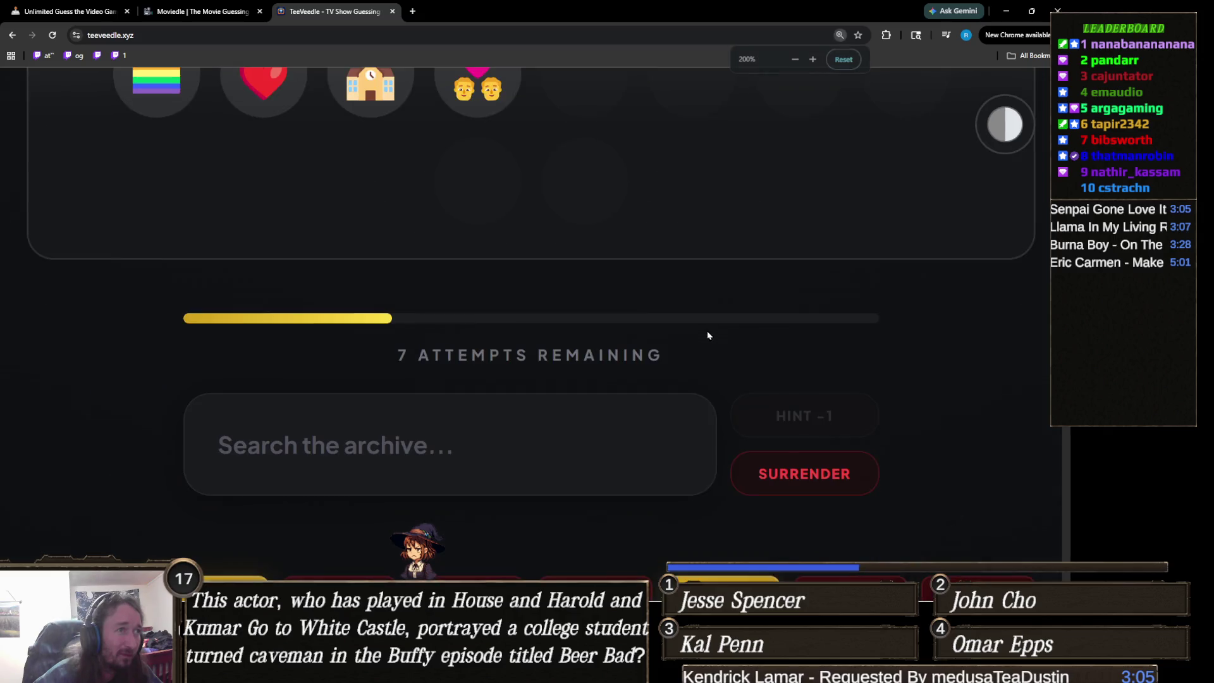
scroll(707, 335, "down", 2, "ctrl")
scroll(449, 383, "up", 2)
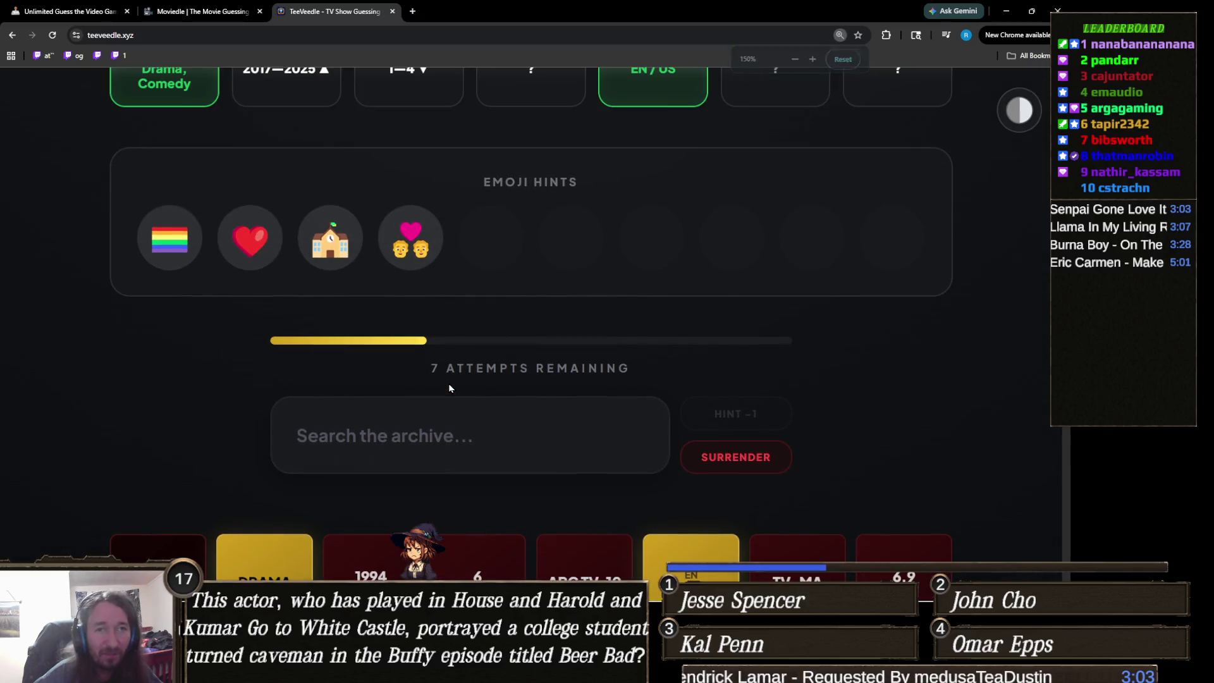
scroll(449, 383, "down", 1, "ctrl")
scroll(454, 393, "up", 3)
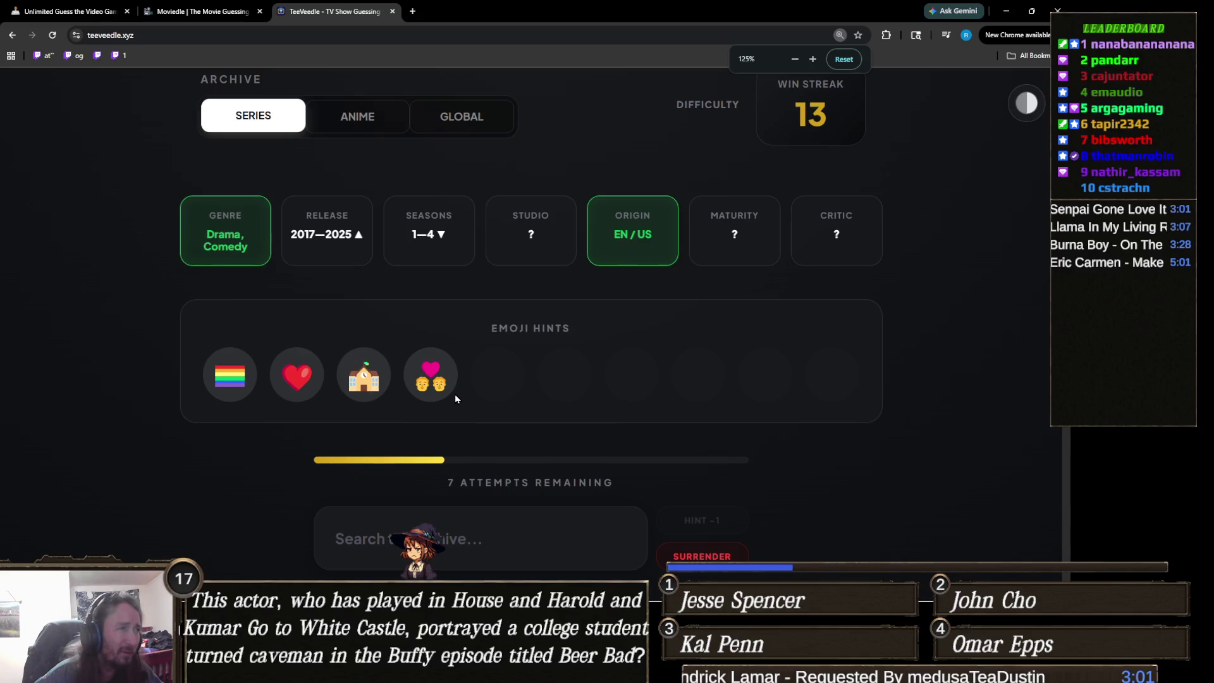
scroll(454, 397, "down", 1)
scroll(366, 408, "down", 1, "ctrl")
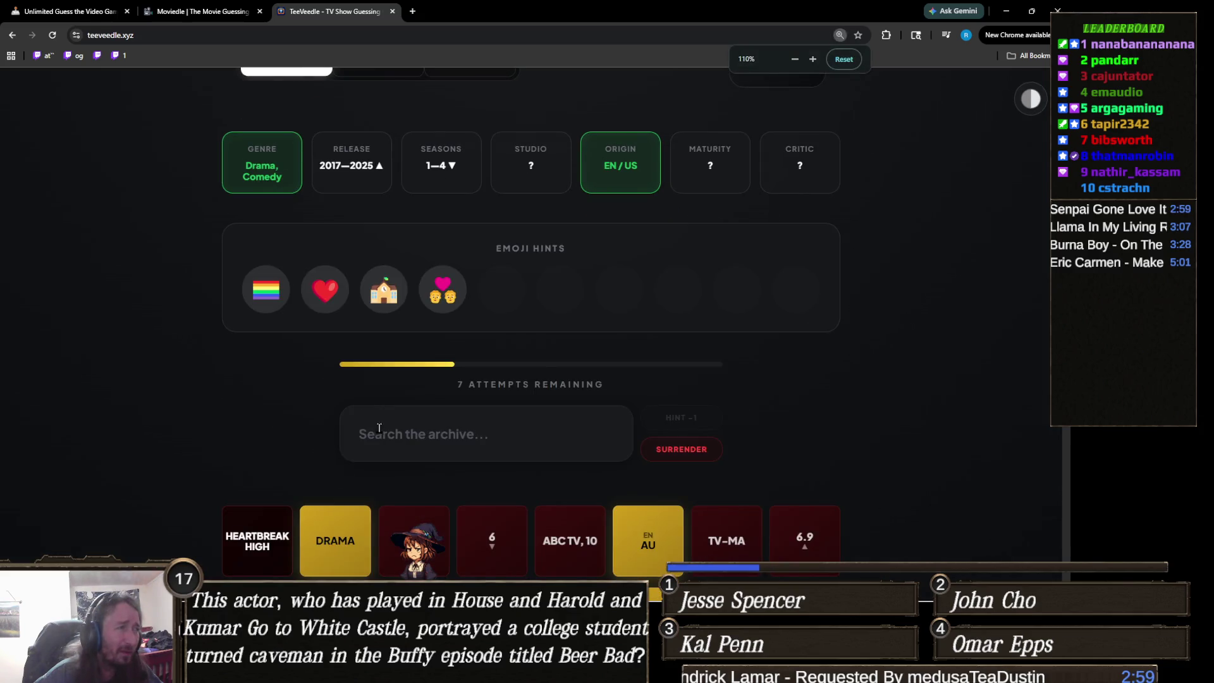
scroll(380, 410, "up", 1)
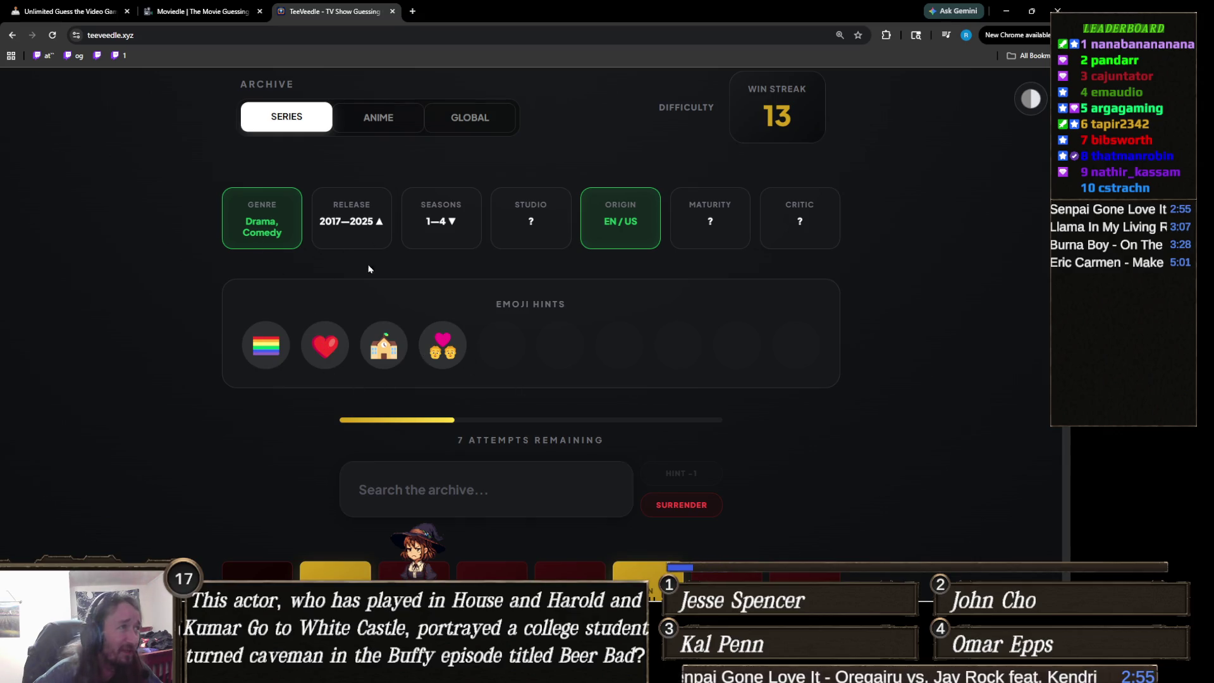
scroll(589, 366, "down", 1)
scroll(588, 366, "down", 1)
scroll(582, 363, "up", 1)
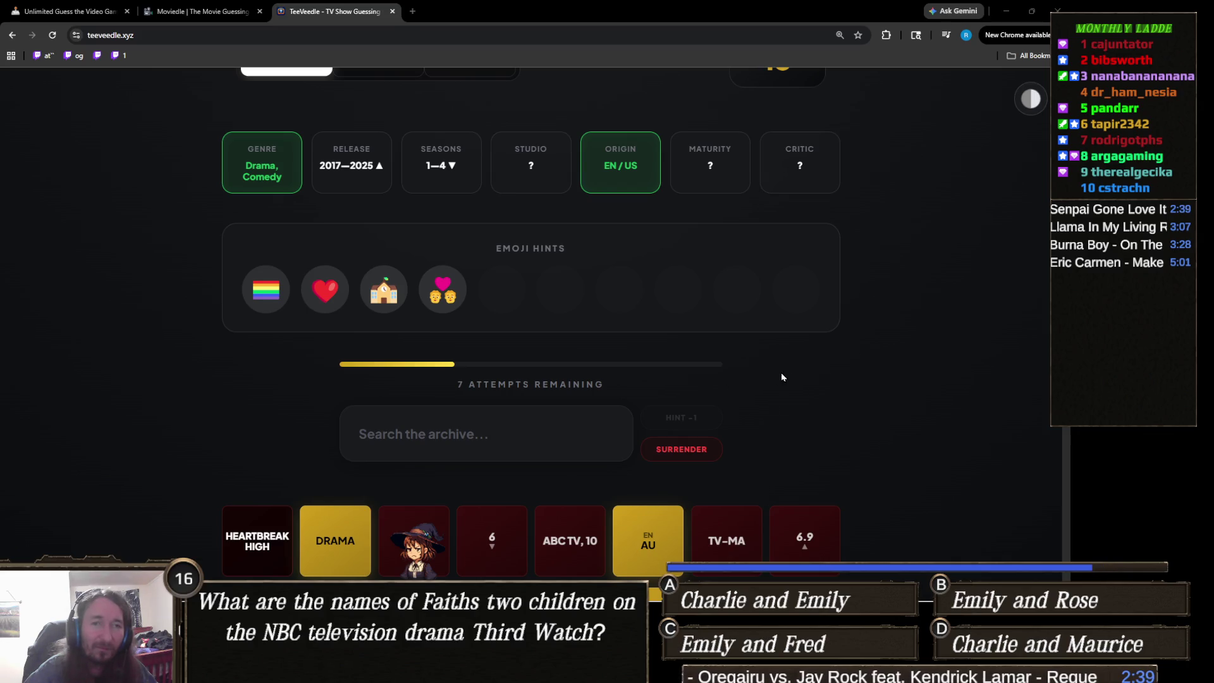
Guess Riverdale and spend an attempt to reveal the new-high-school synopsis hint.
scroll(599, 382, "down", 1)
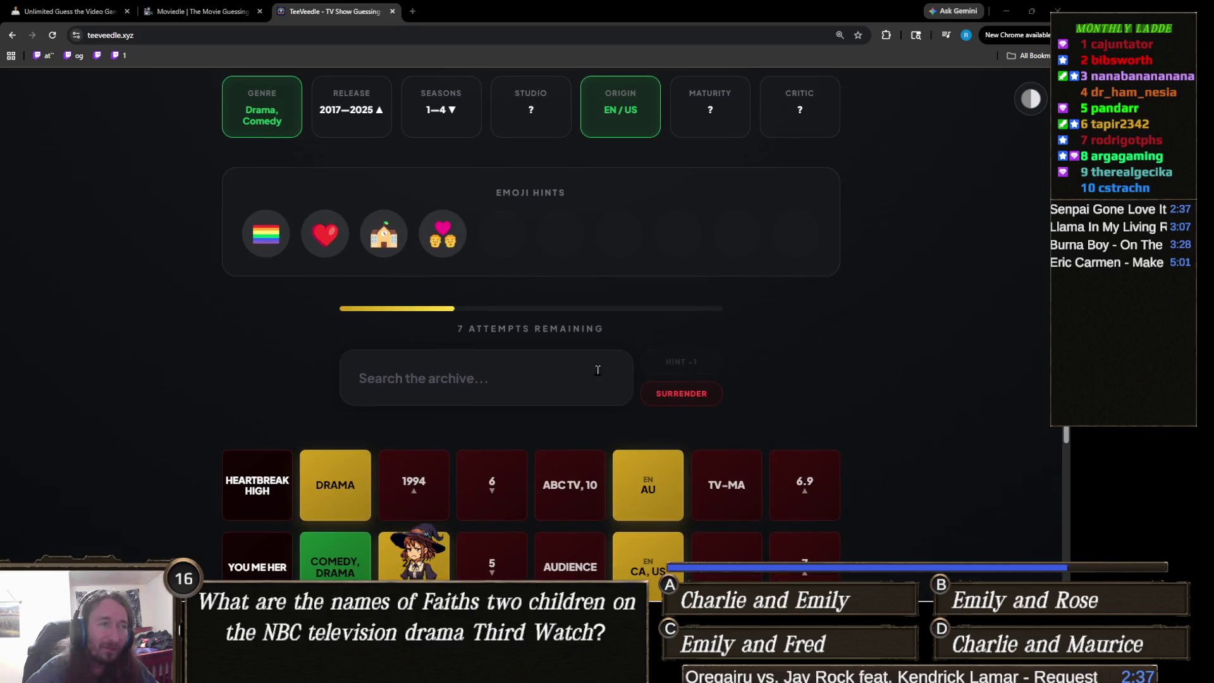
left_click(474, 387)
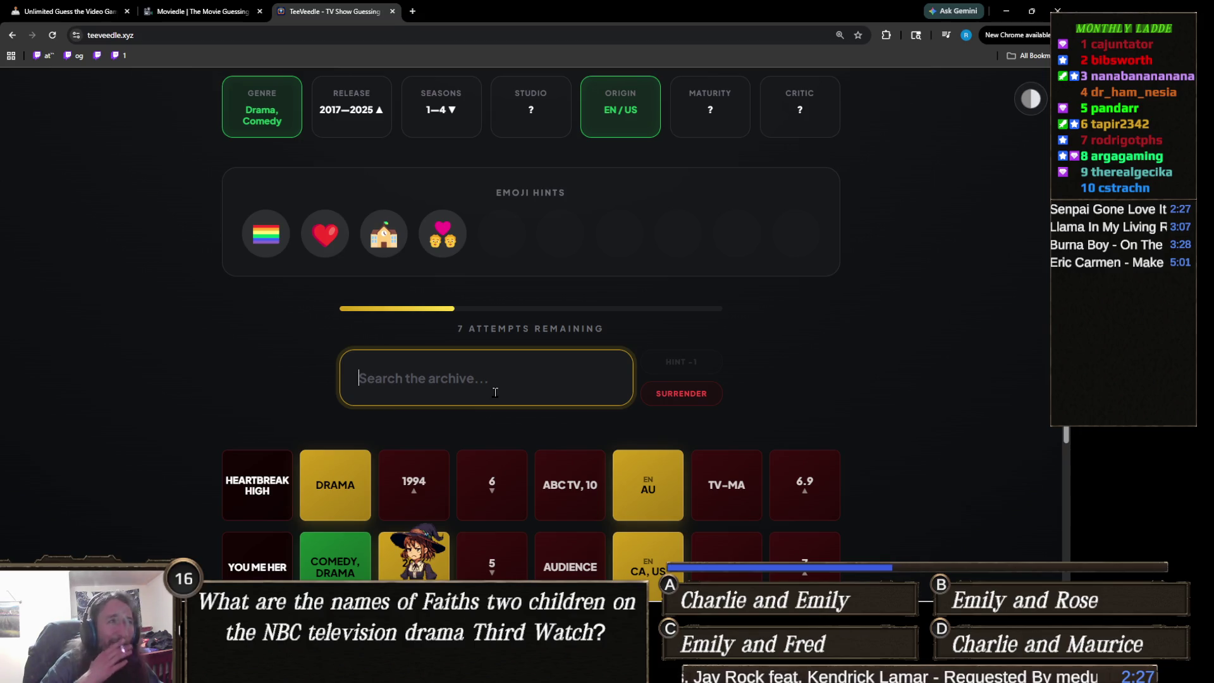
type("riverd")
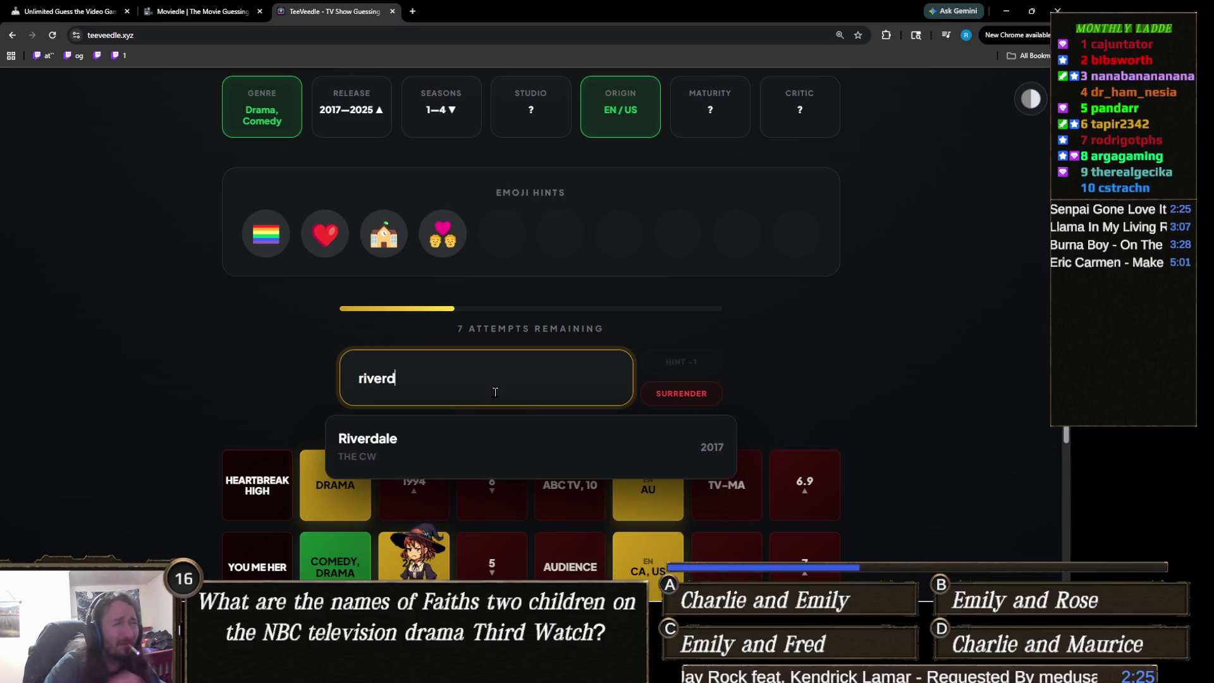
left_click(432, 445)
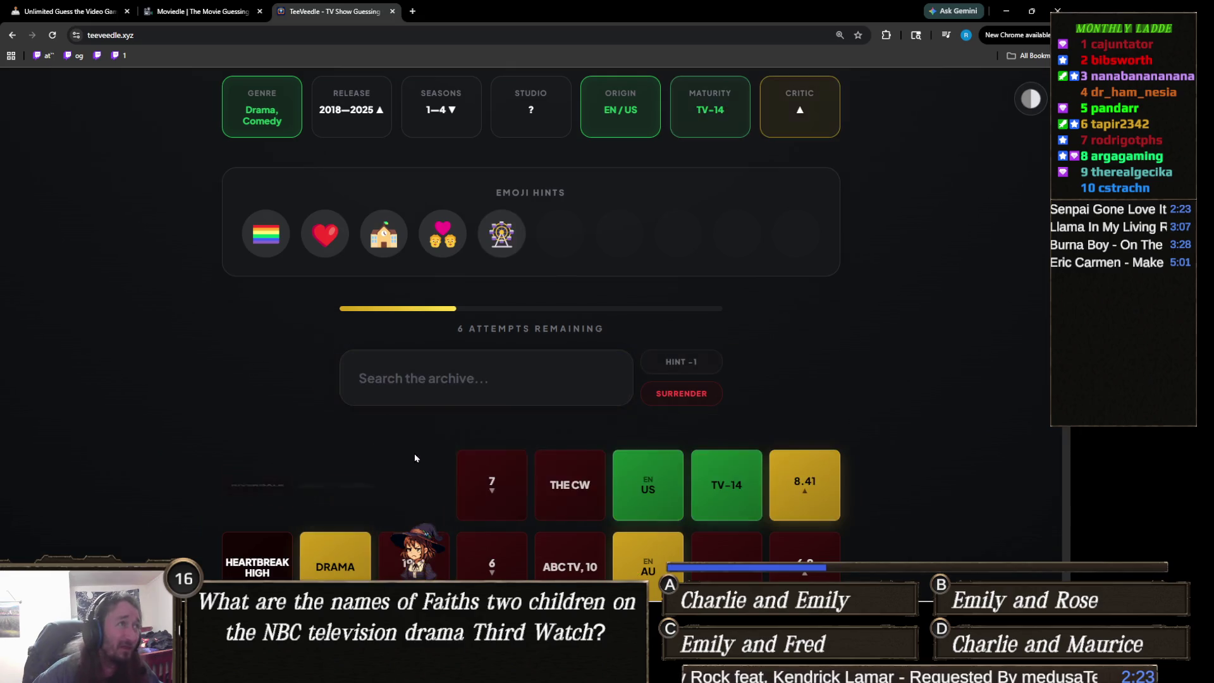
left_click(681, 361)
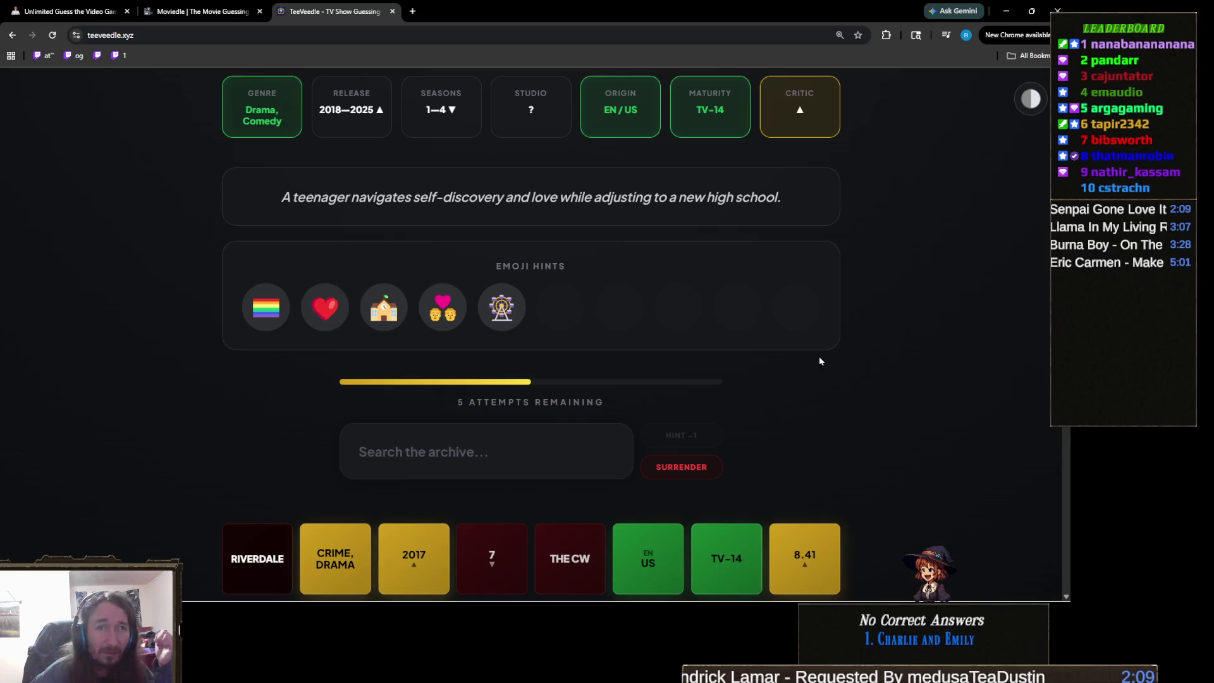
left_click(475, 451)
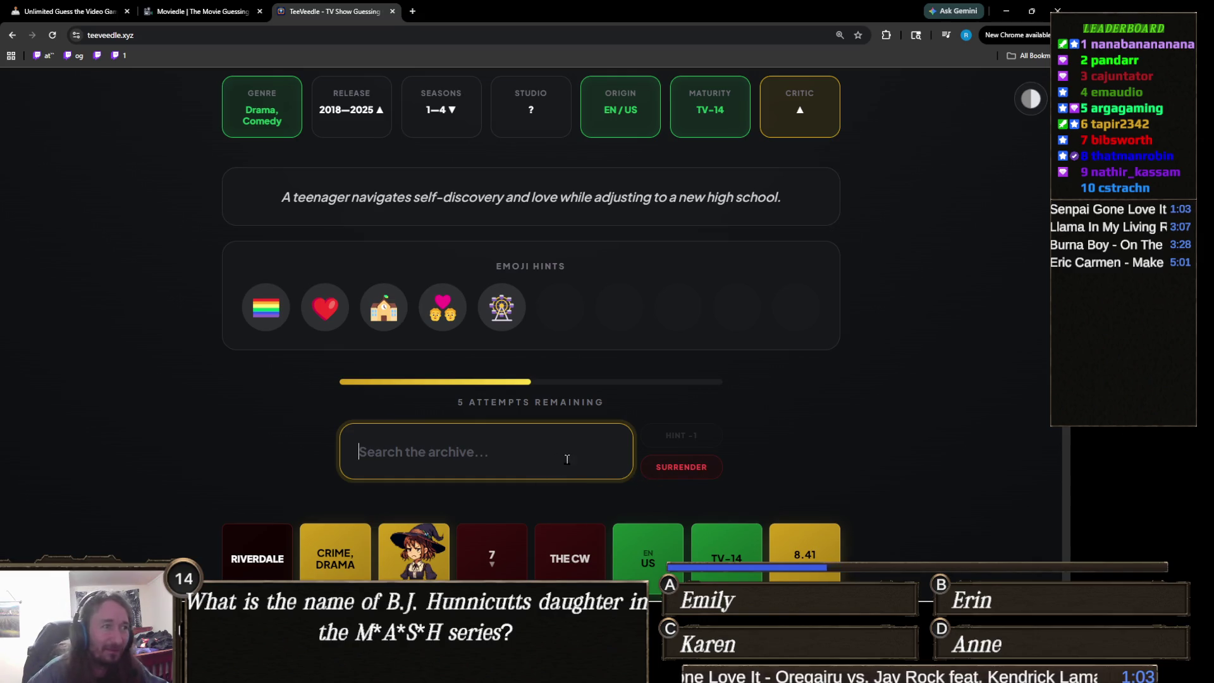
Guess Heartstopper, narrowing the release to 2018–2021.
type("heart s")
key("BackSpace")
key("BackSpace")
left_click(447, 506)
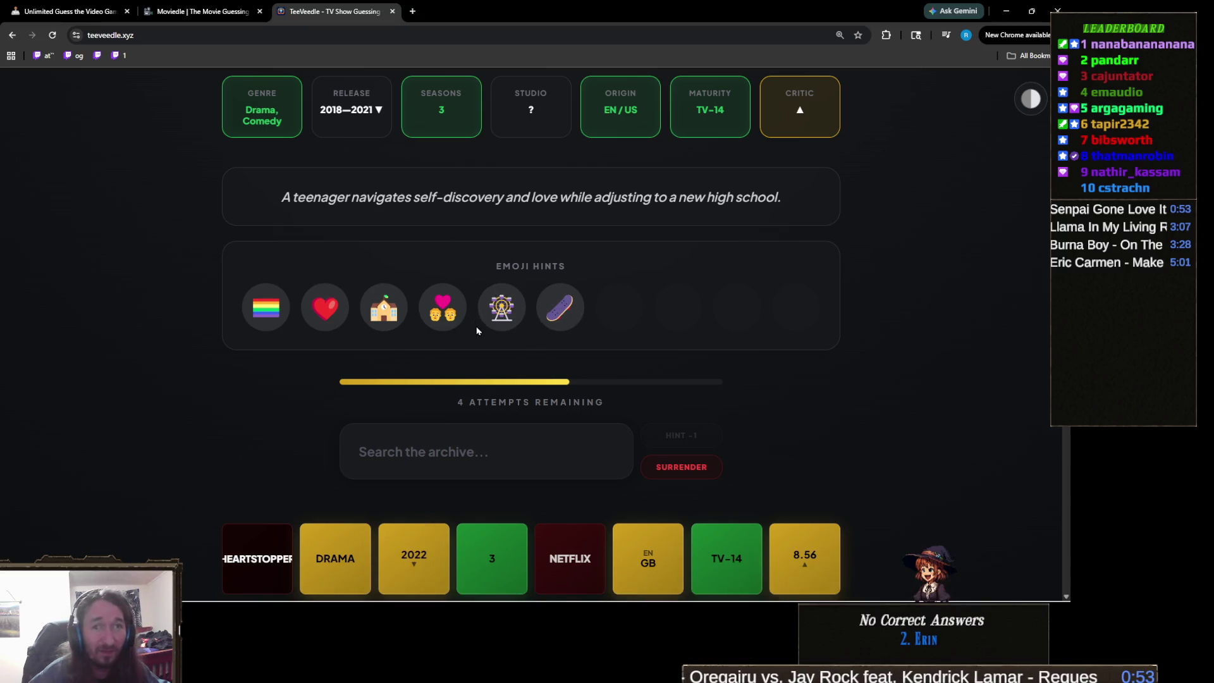
Win the round with Love, Victor.
left_click(473, 447)
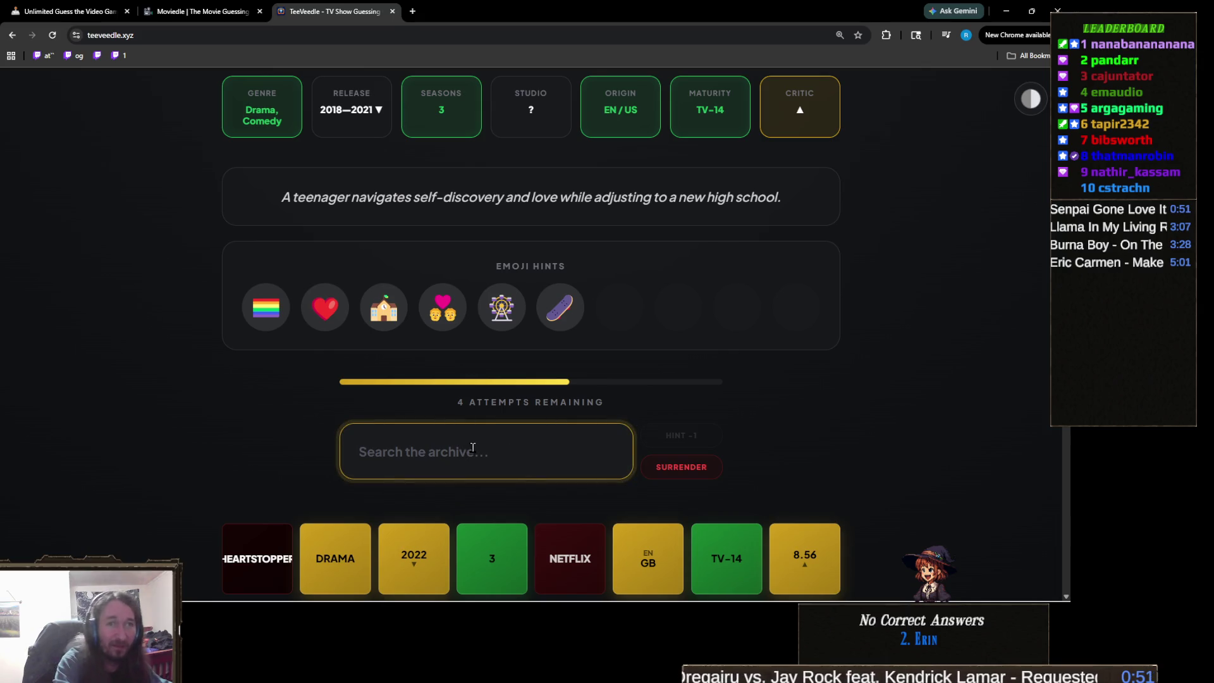
type("love, vi")
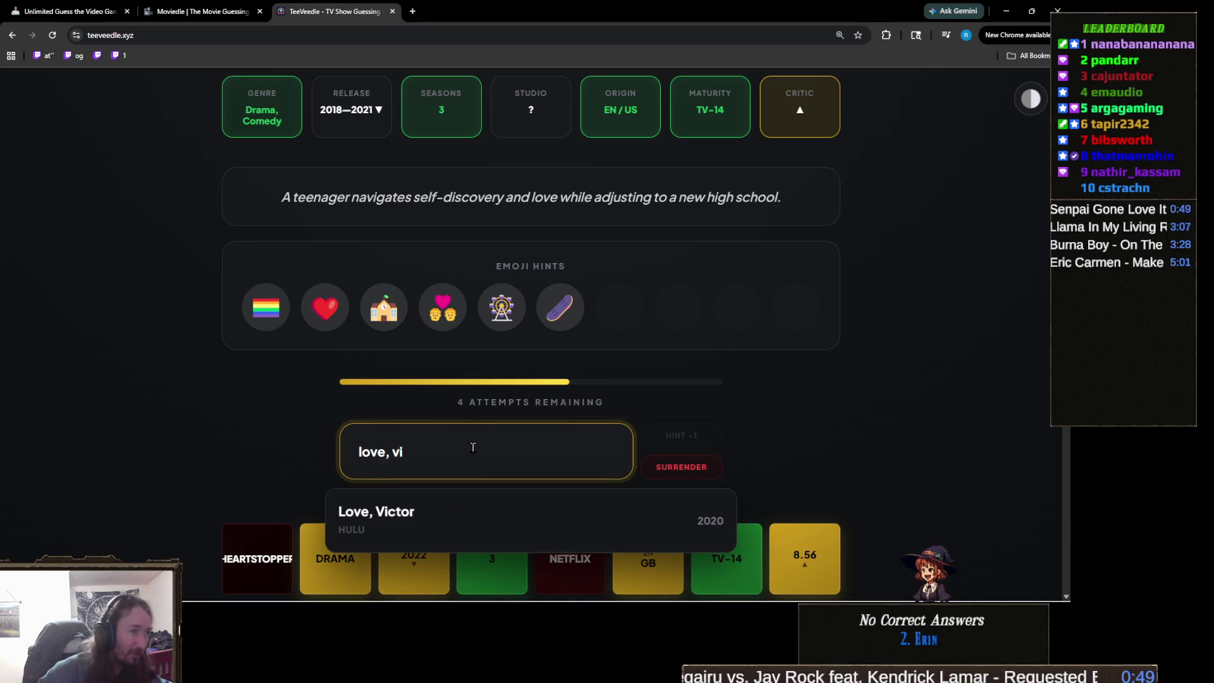
left_click(497, 511)
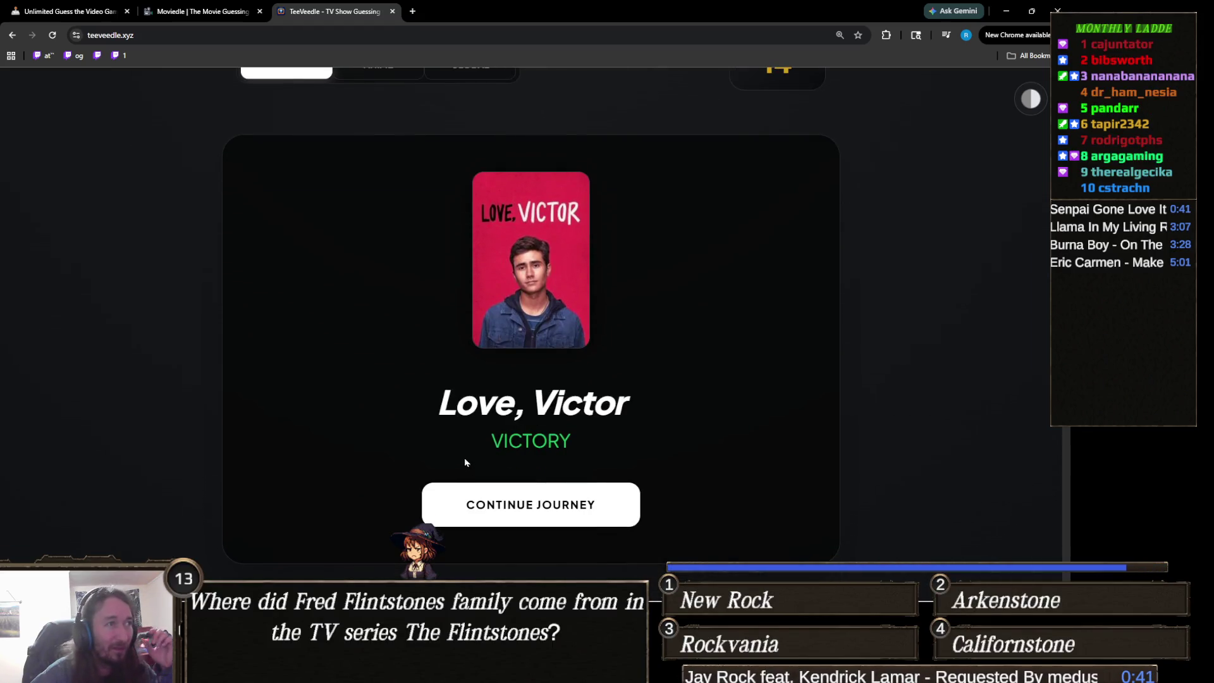
Start a new round and guess Watchmen, narrowing release to 1959–2018 and seasons to 2–100.
left_click(530, 510)
left_click(496, 432)
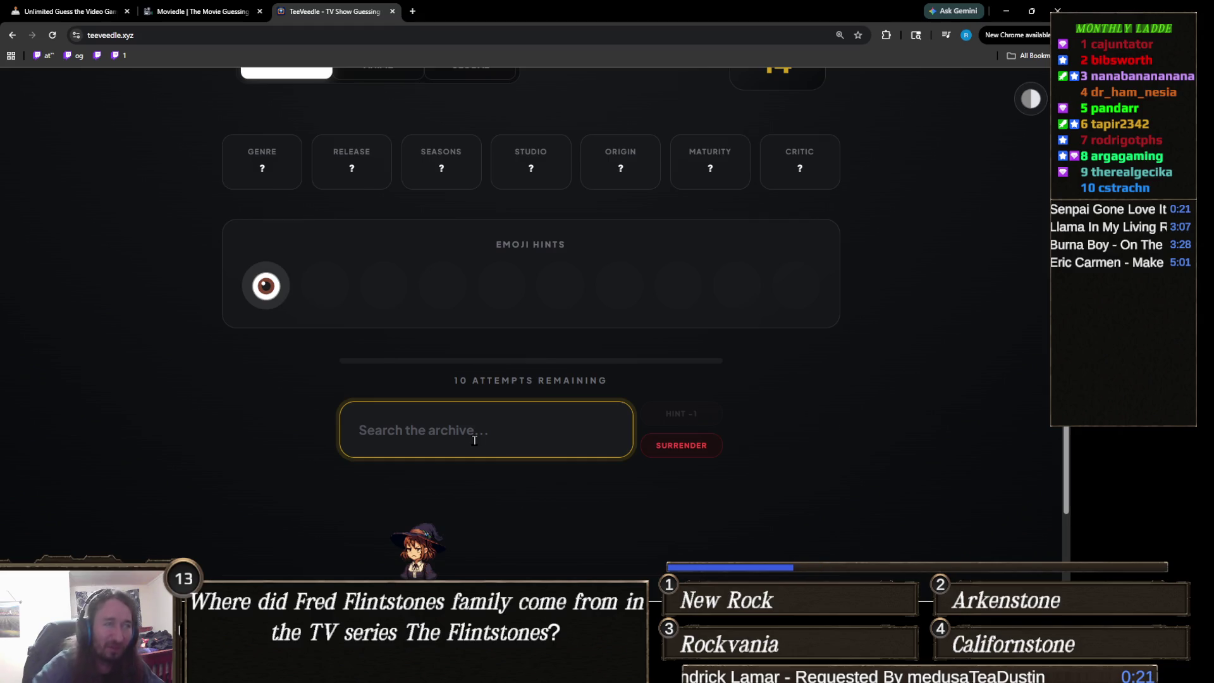
type("wishb")
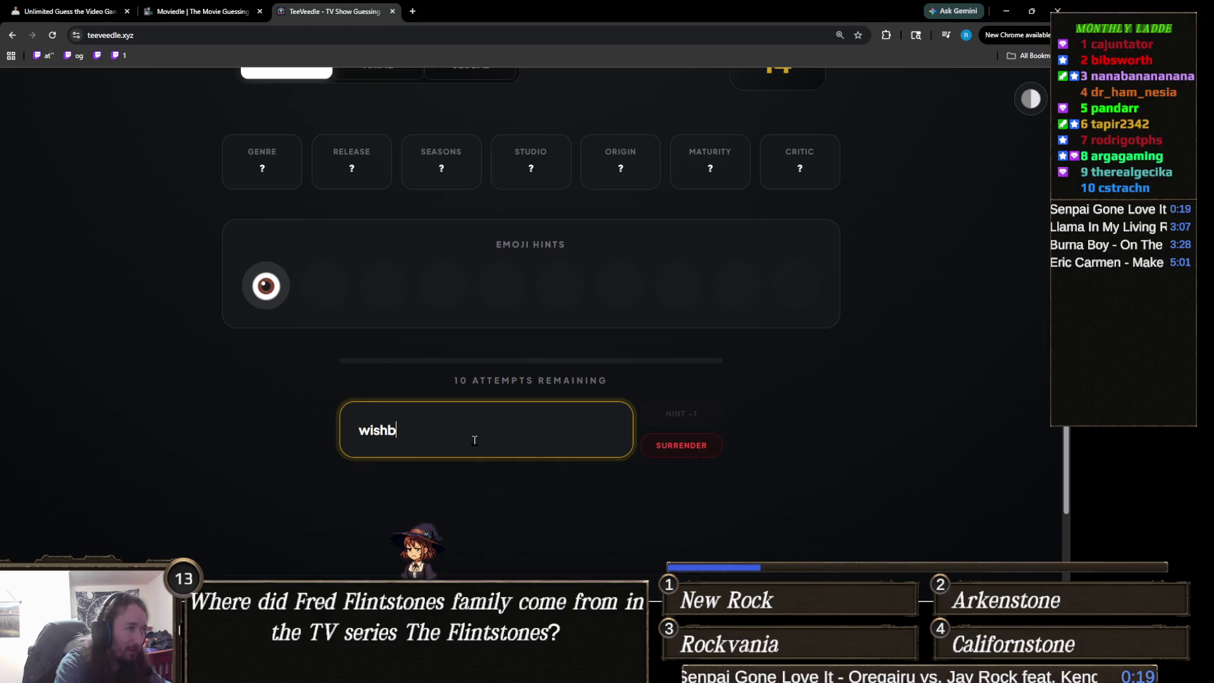
key("ctrl+a")
key("BackSpace")
type("watchm,")
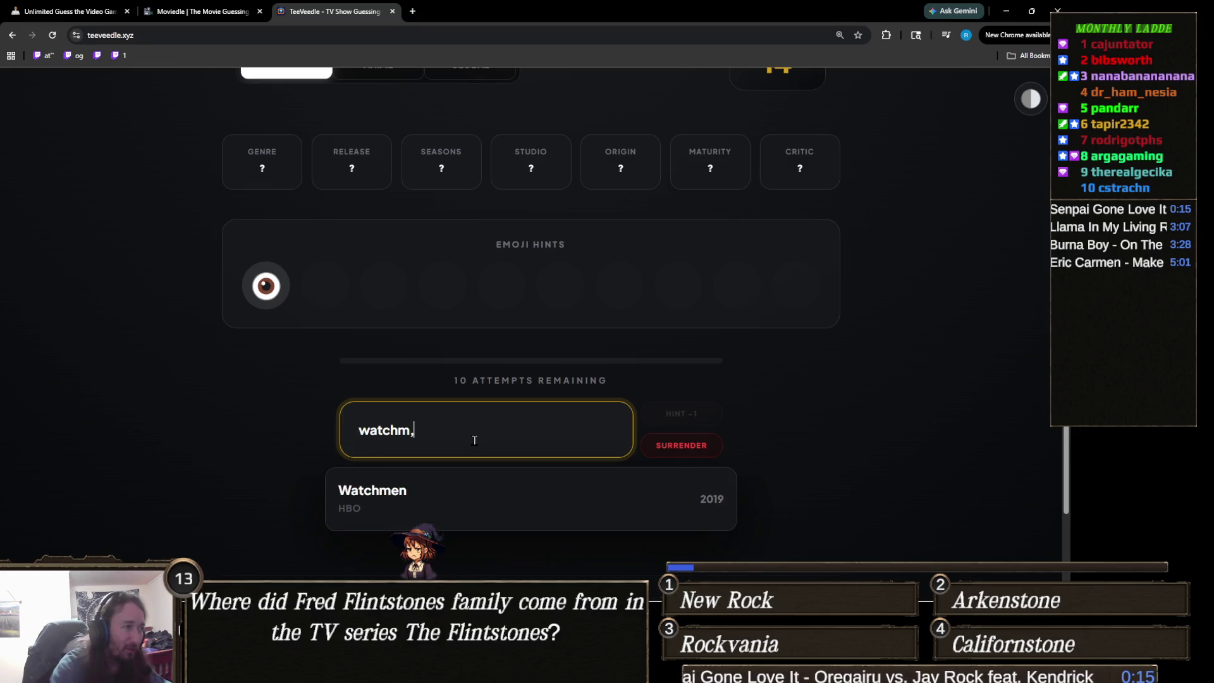
left_click(503, 503)
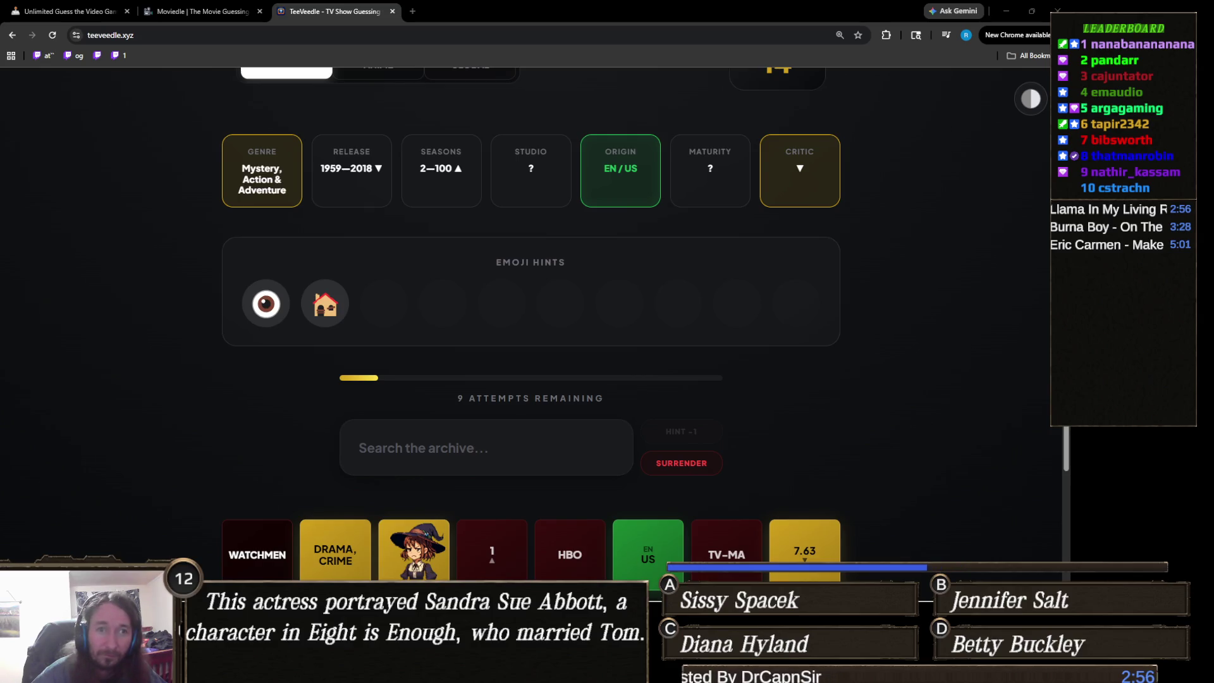
left_click(445, 451)
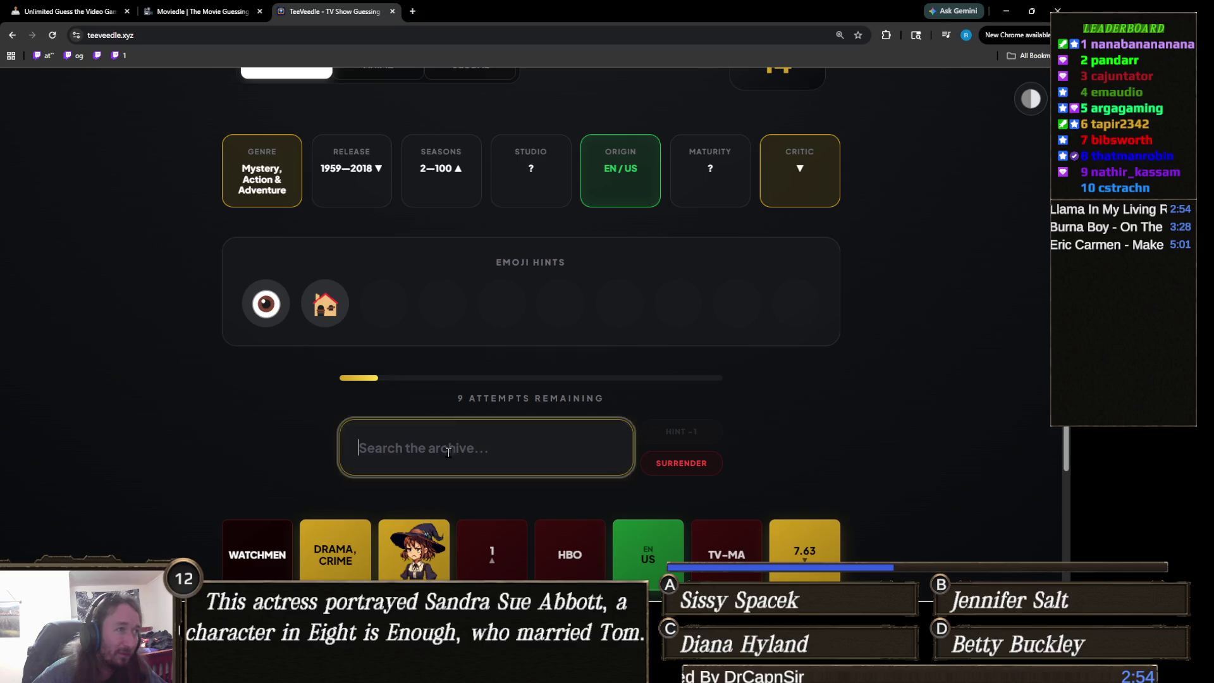
Guess Elementary, then try and discard Fringe and Party of Five searches.
type("elem")
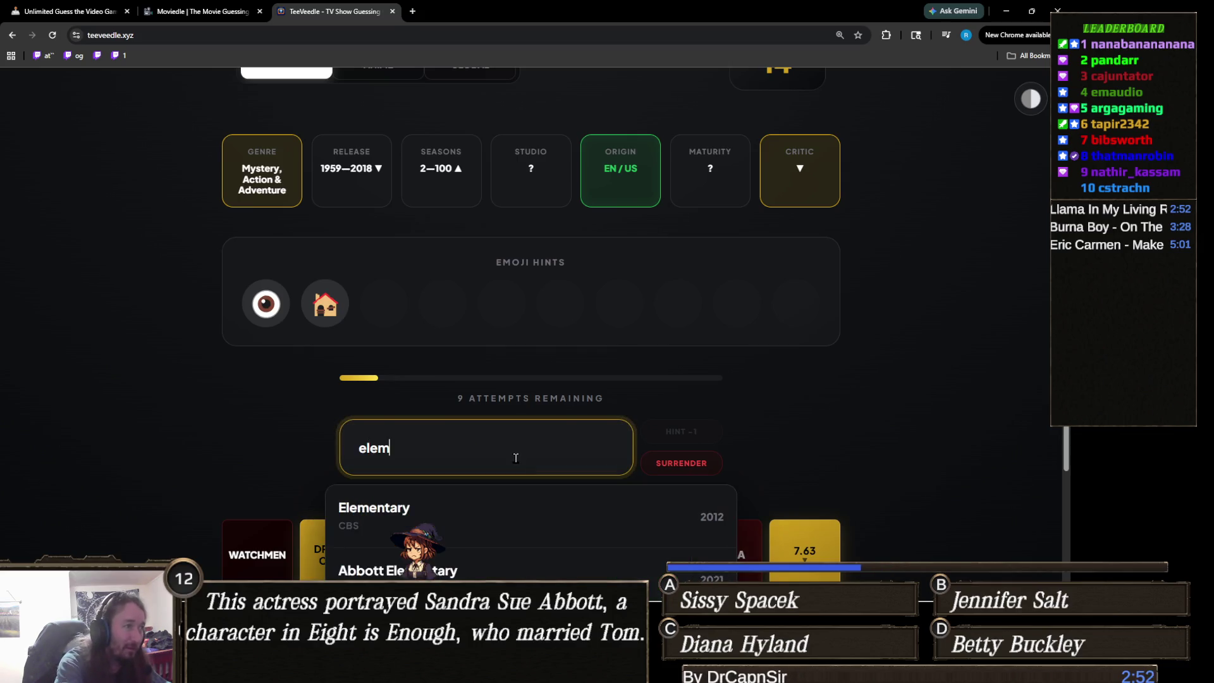
left_click(523, 530)
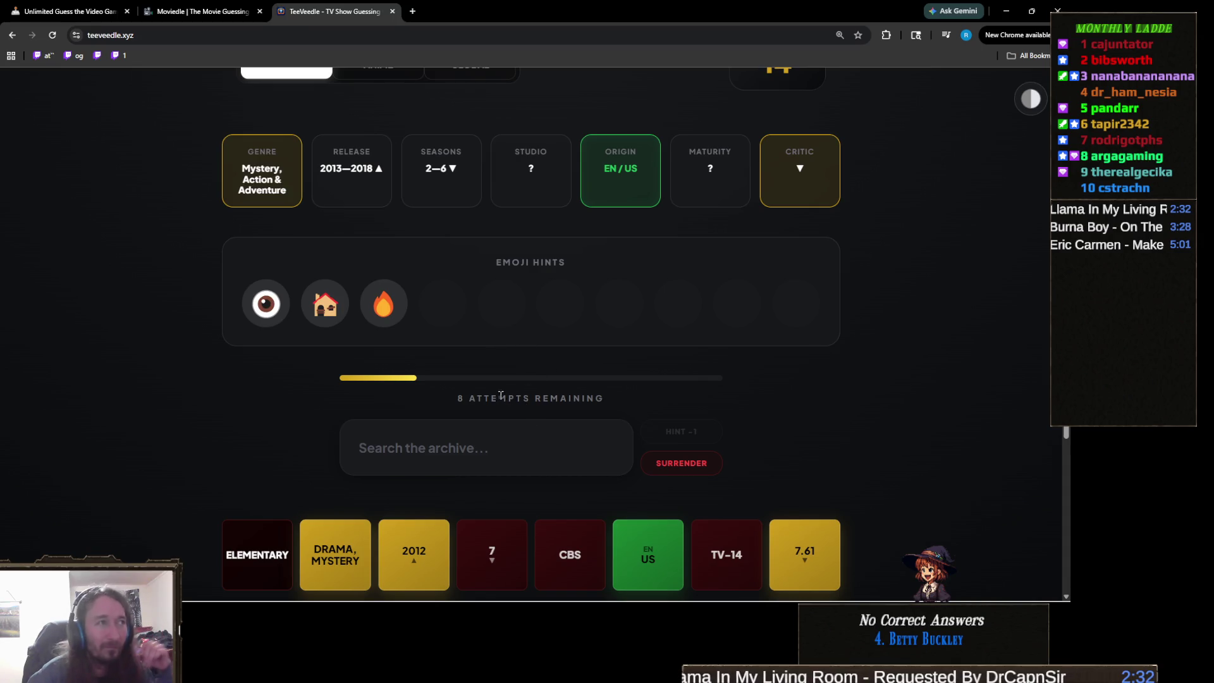
left_click(459, 449)
type("fring")
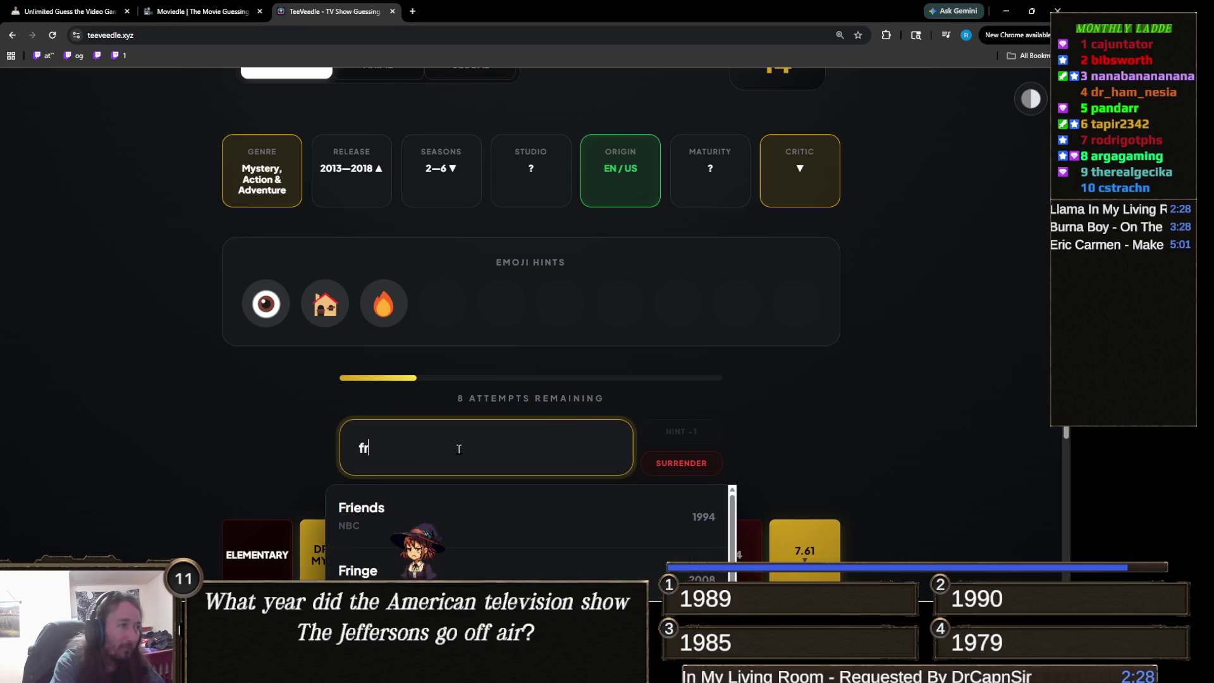
key("ctrl+a")
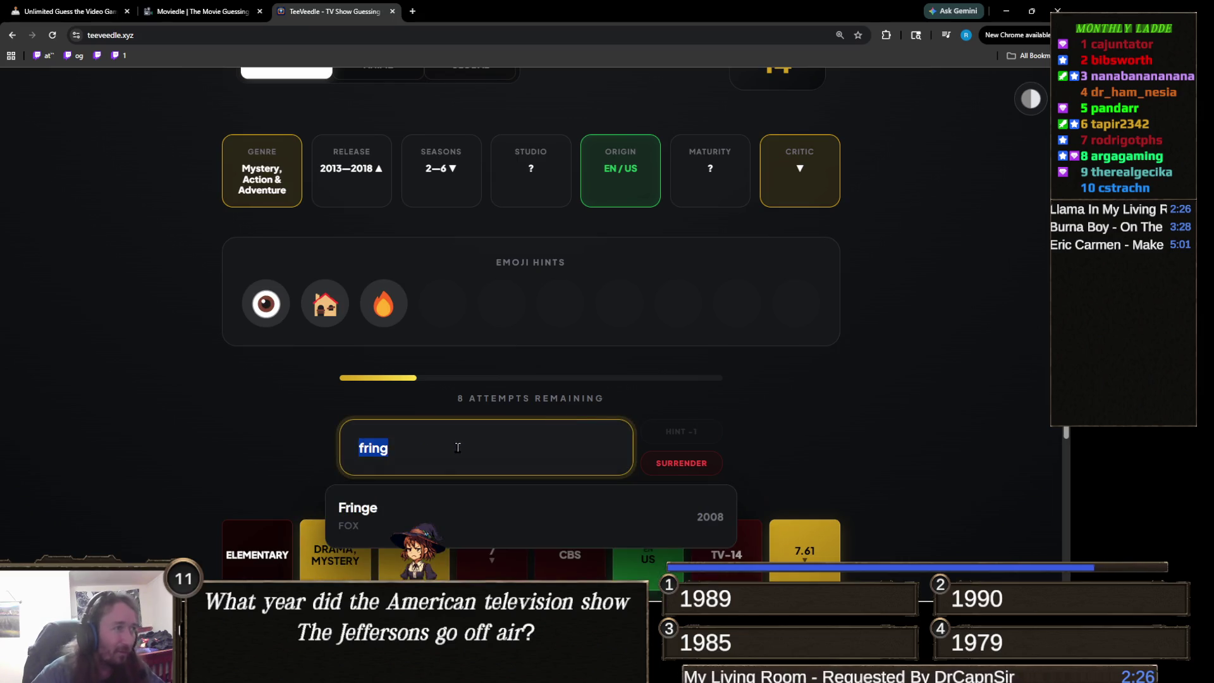
key("BackSpace")
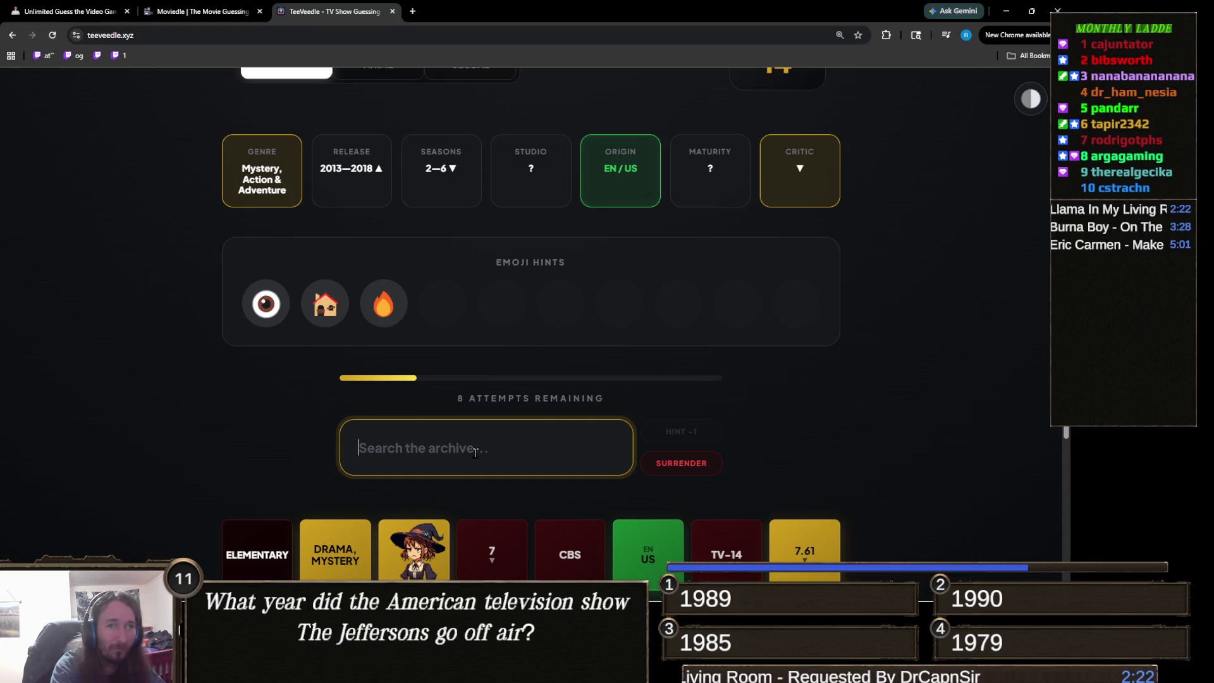
type("party of")
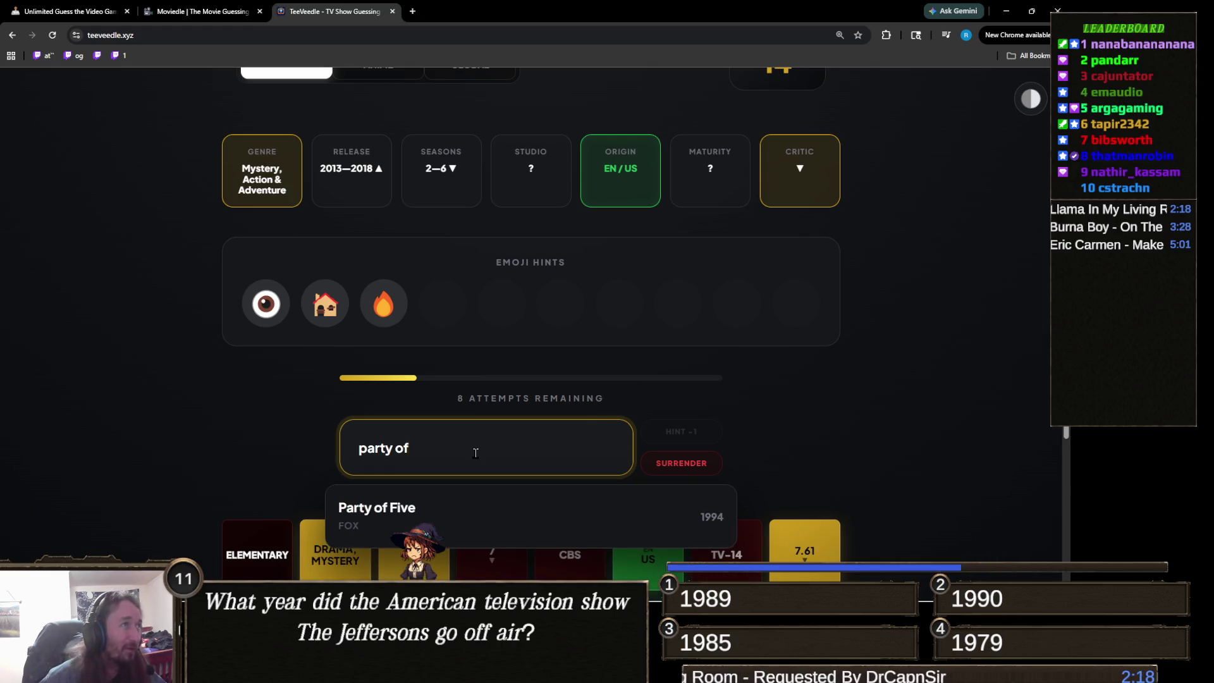
key("ctrl+a")
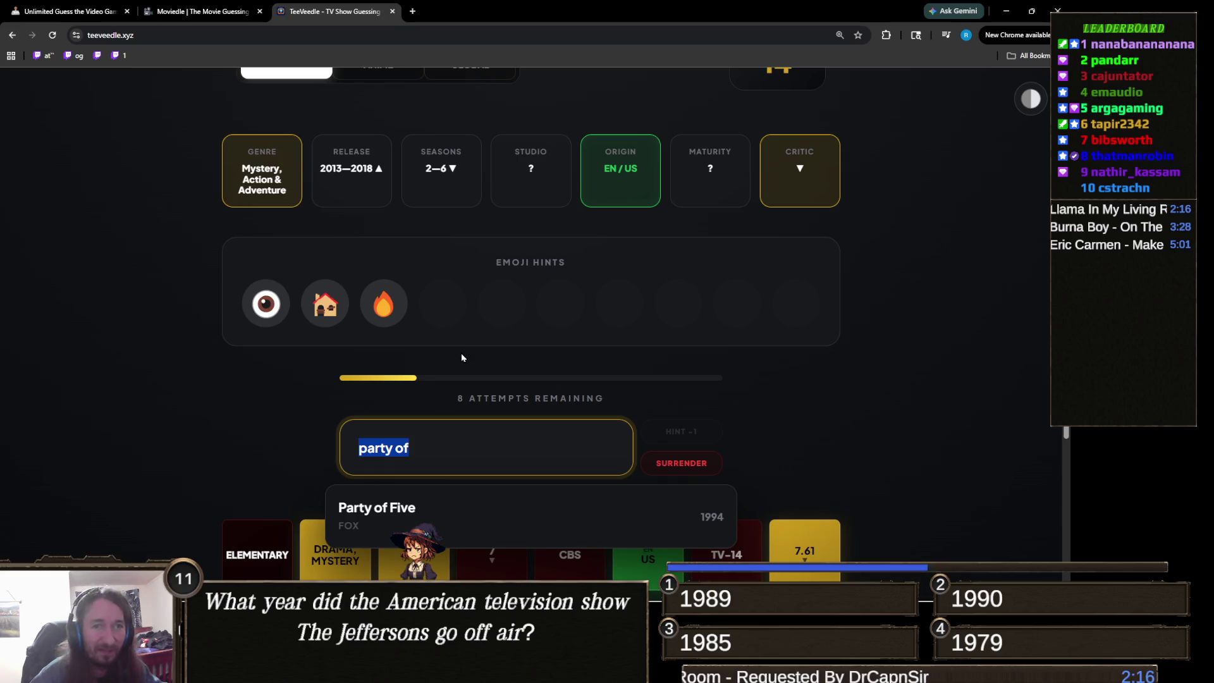
key("BackSpace")
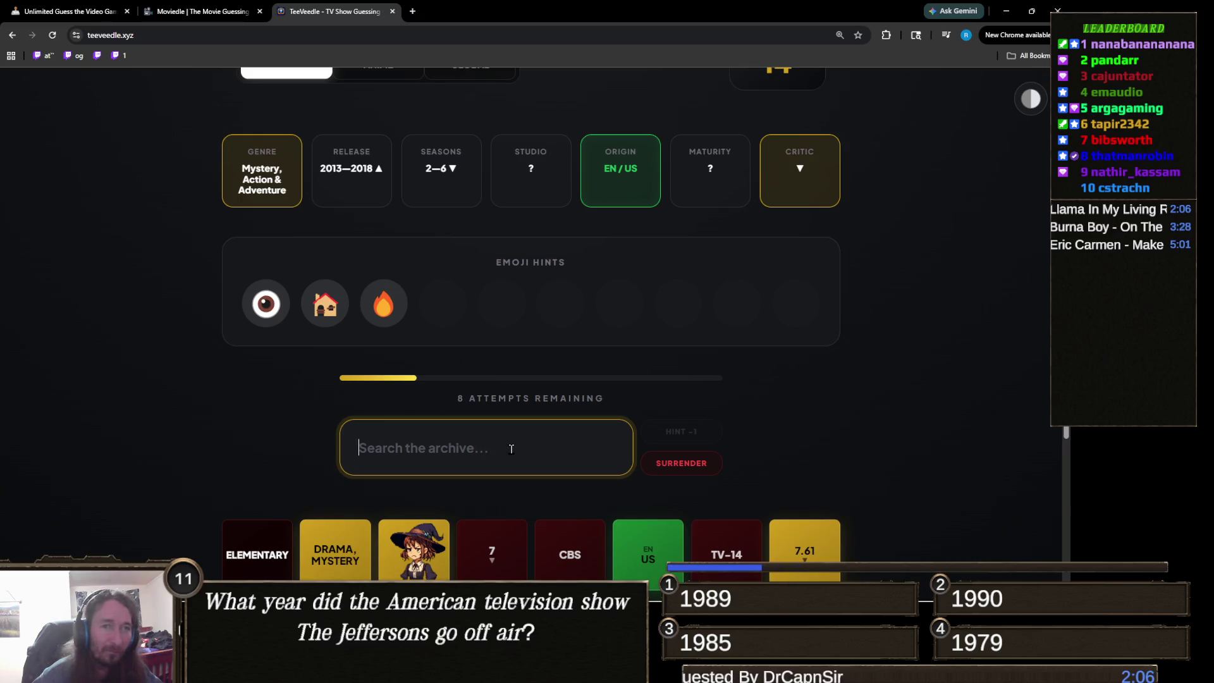
Guess Stranger Things and study the emoji hints.
type("stra")
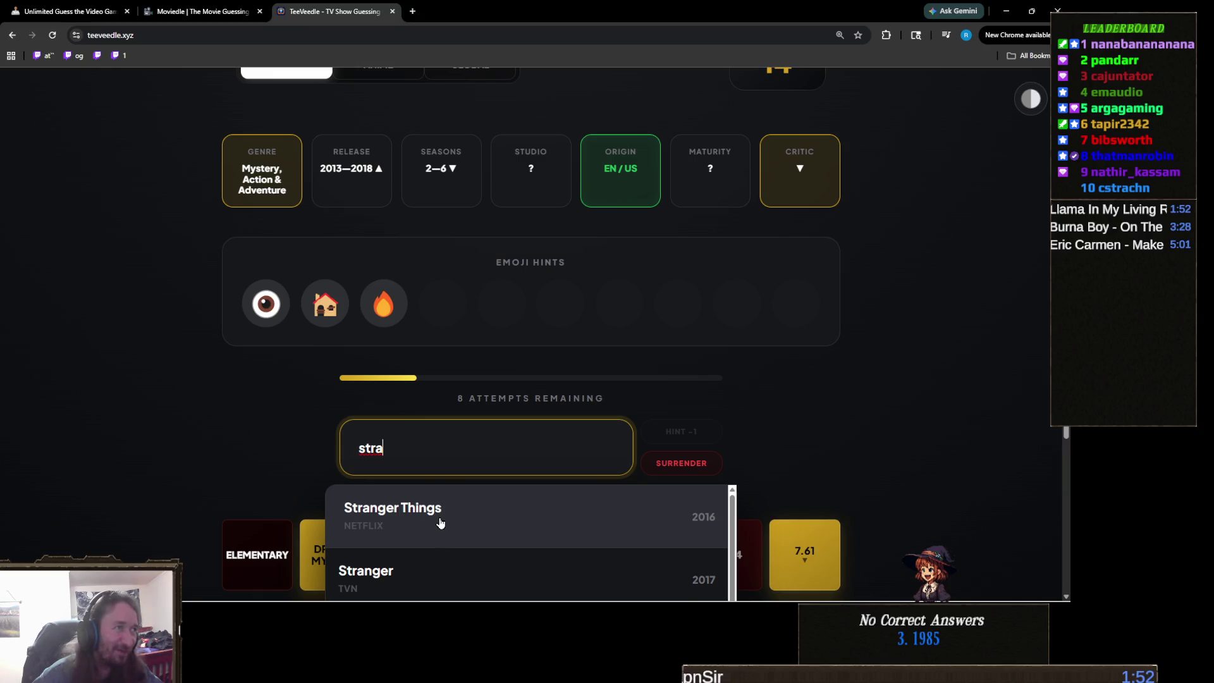
left_click(440, 523)
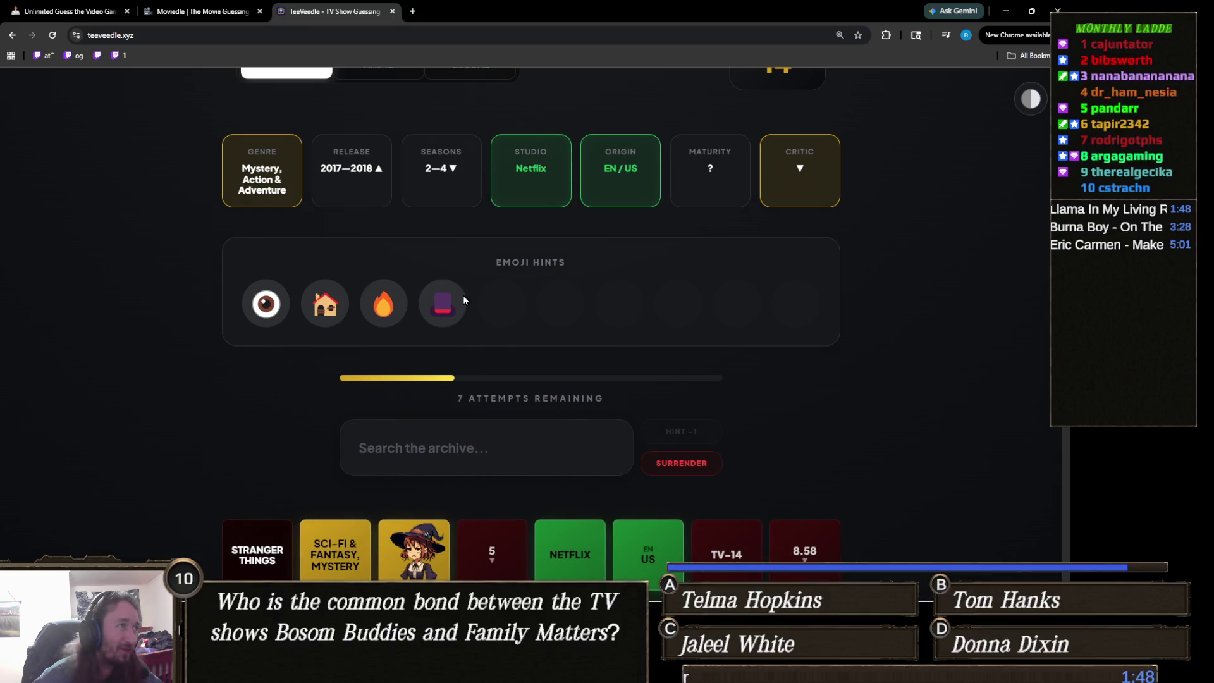
left_click_drag(463, 303, 248, 300)
left_click(494, 324)
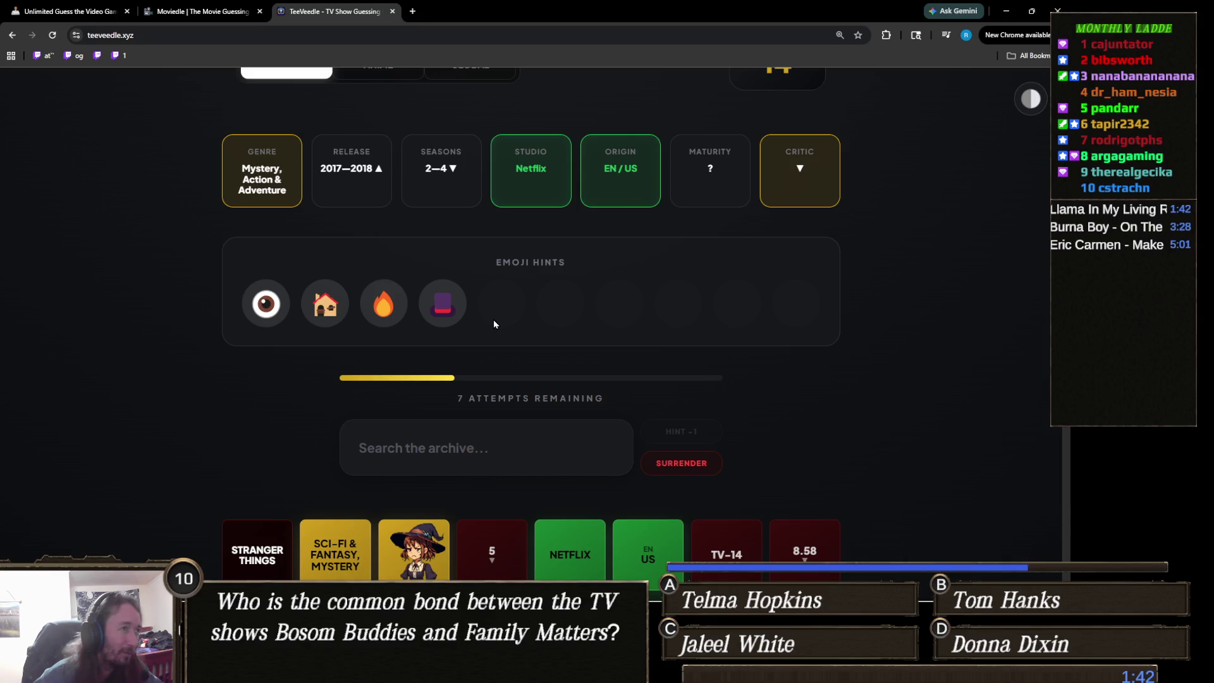
mouse_move(467, 329)
left_mouse_down()
mouse_move(450, 308)
mouse_move(412, 303)
left_mouse_up()
left_click(507, 315)
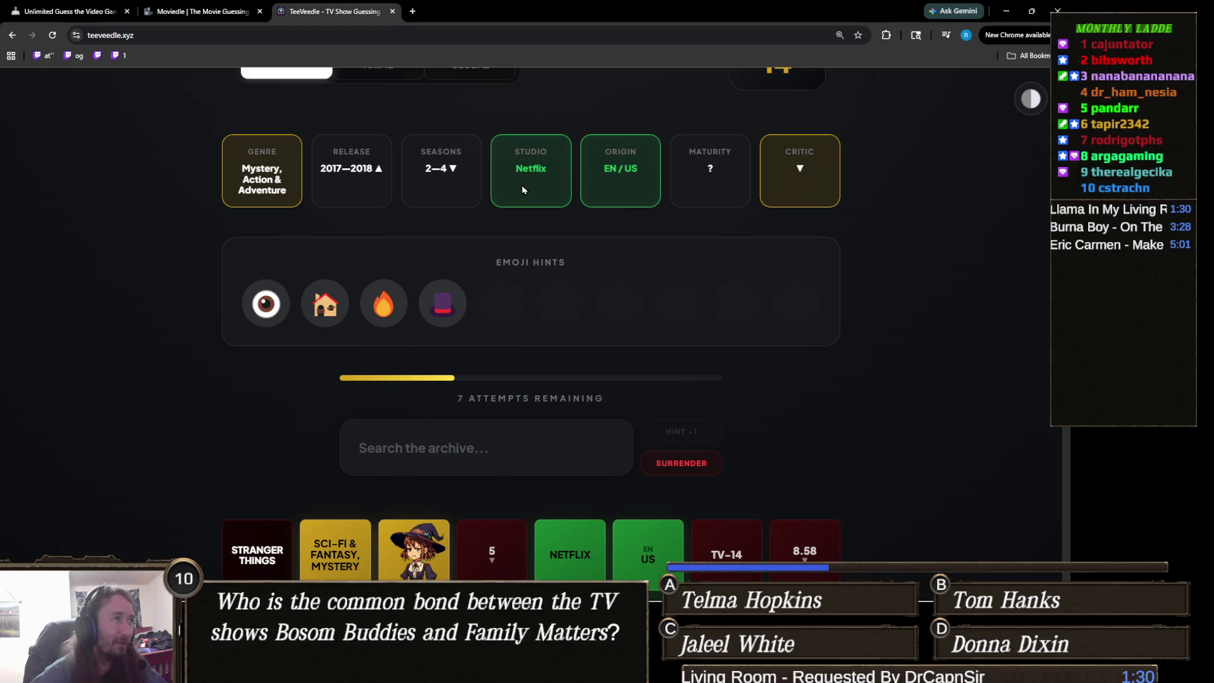
scroll(511, 262, "down", 3)
scroll(511, 262, "down", 1)
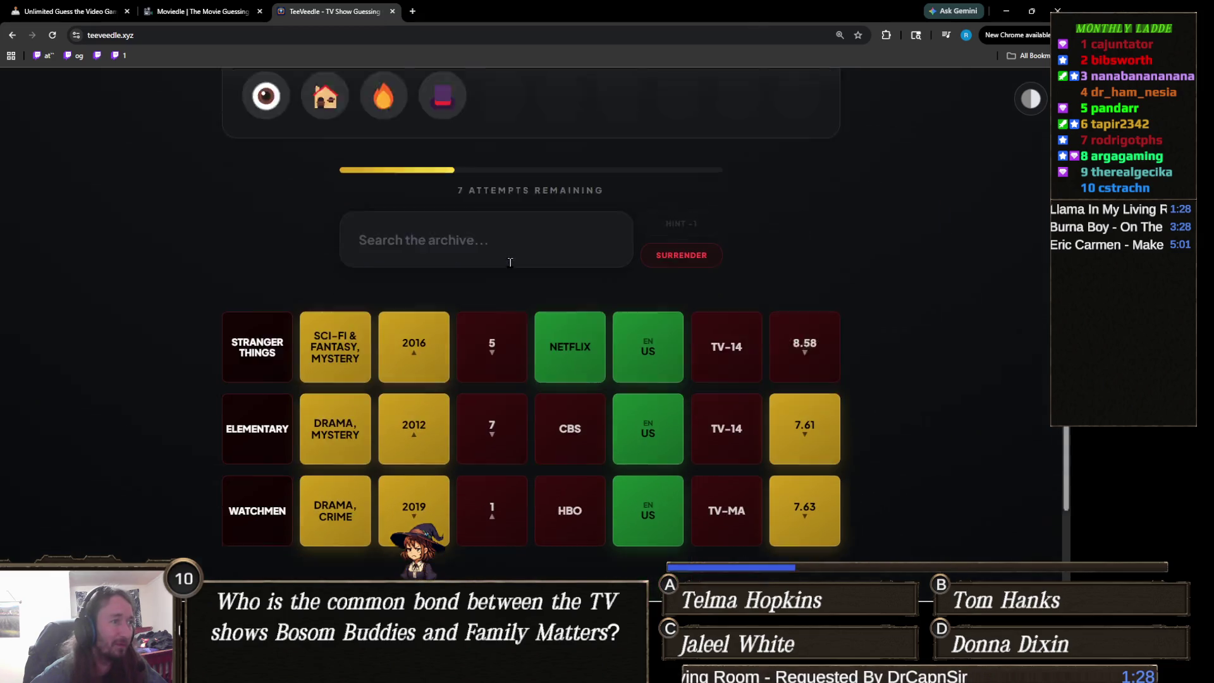
scroll(511, 265, "up", 2)
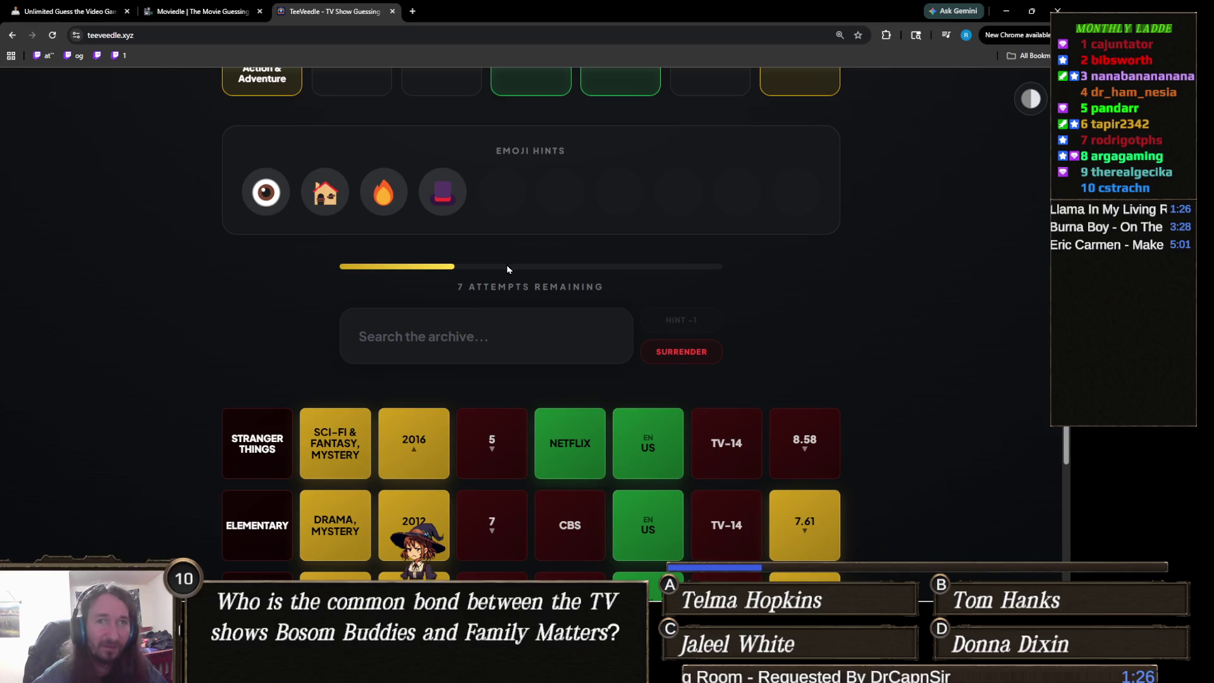
scroll(511, 266, "down", 4)
scroll(537, 268, "up", 3)
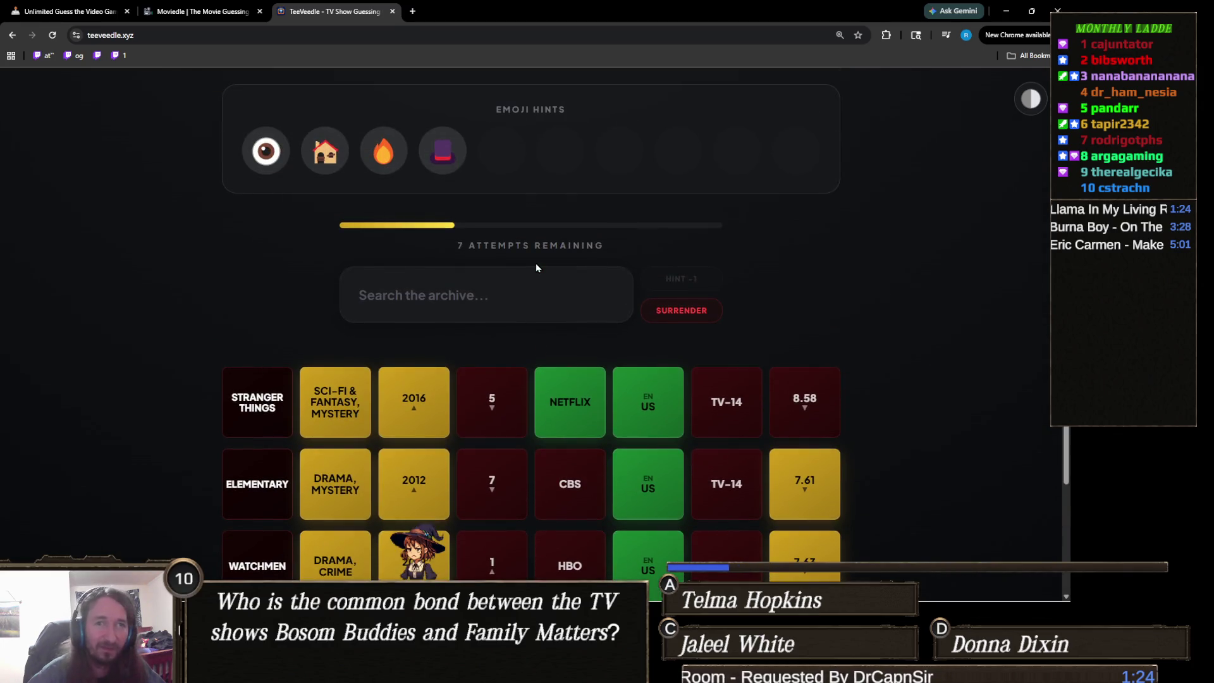
scroll(530, 265, "up", 2)
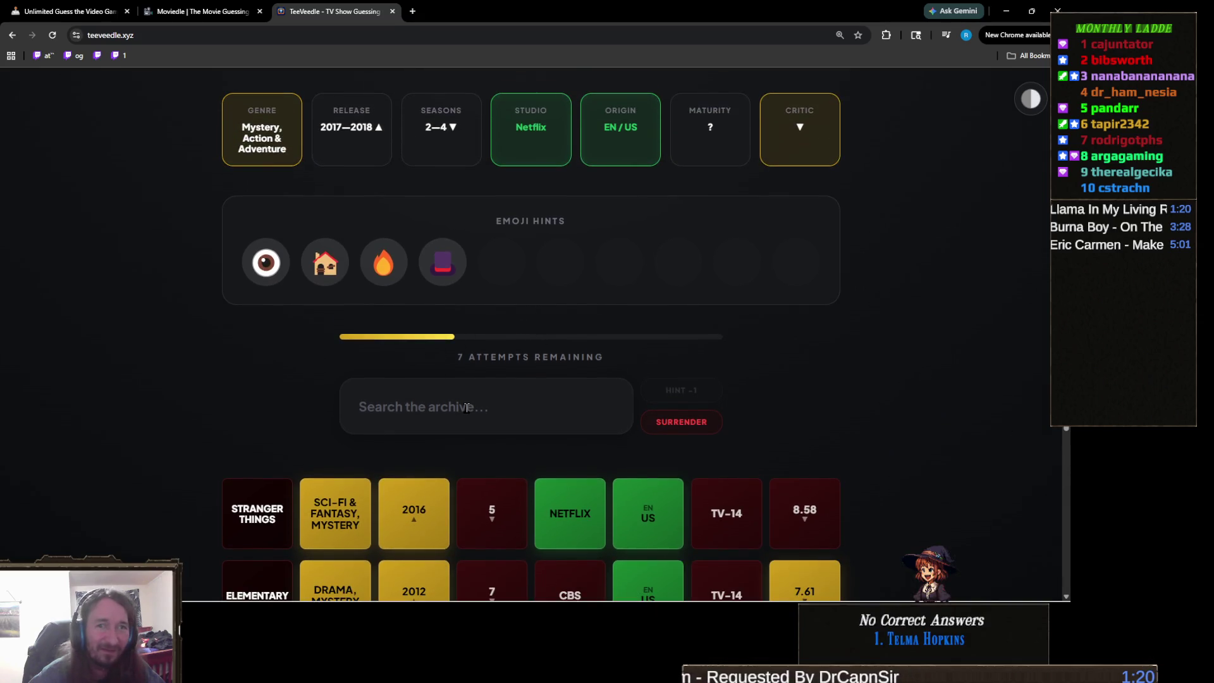
Guess Hawaii Five-0 and reveal the orphaned-siblings synopsis hint.
left_click(466, 408)
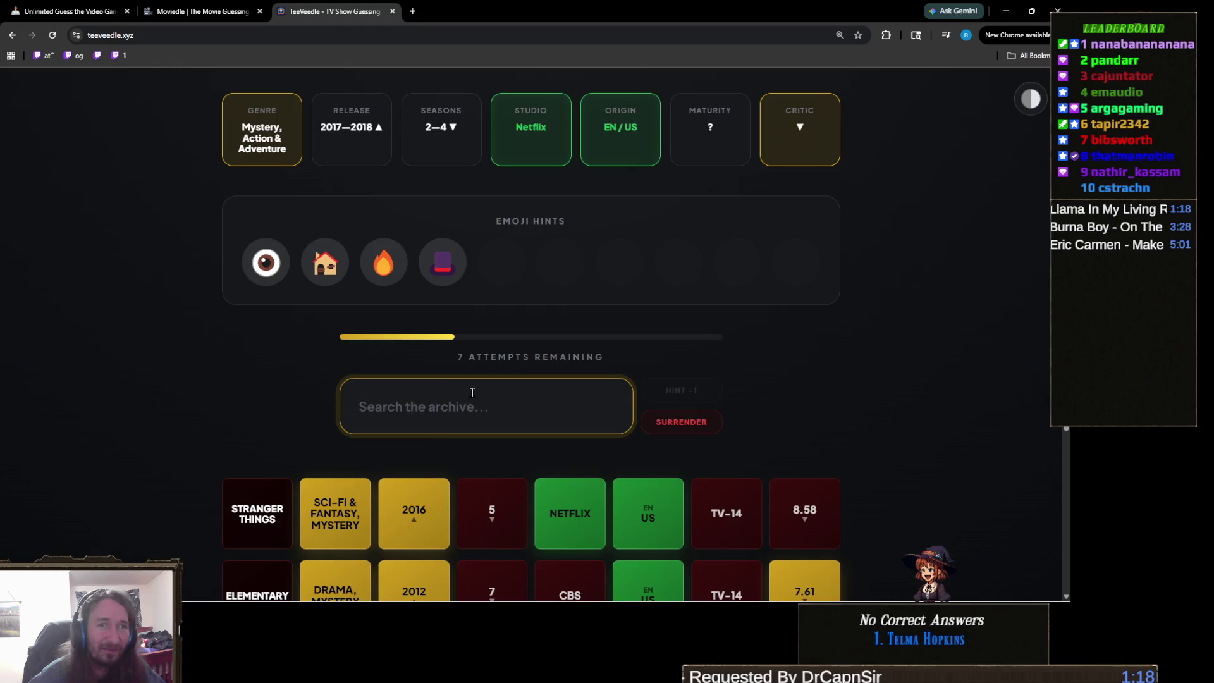
type("hawa")
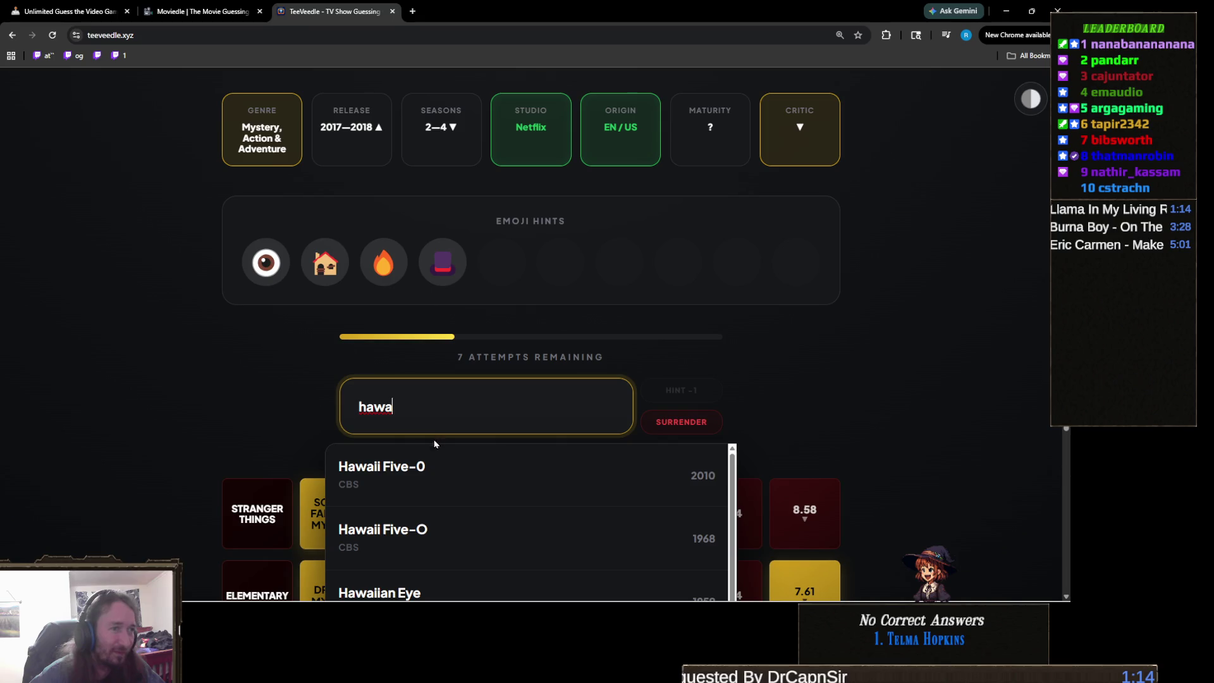
left_click(430, 485)
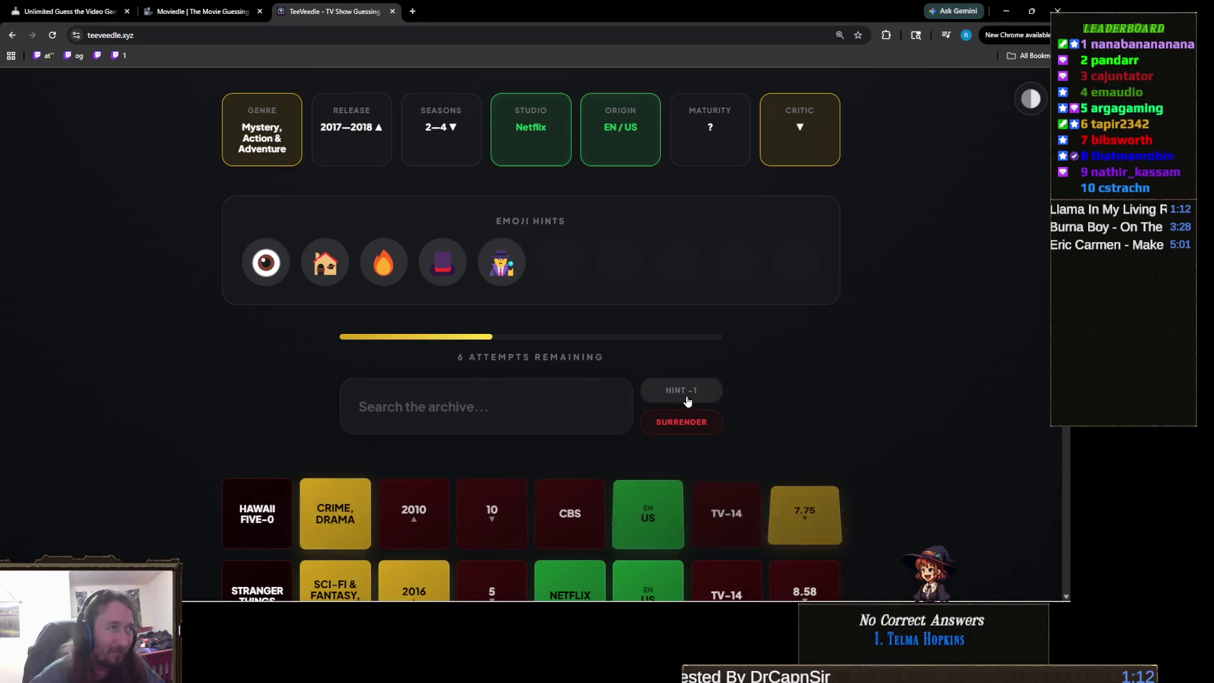
left_click(685, 399)
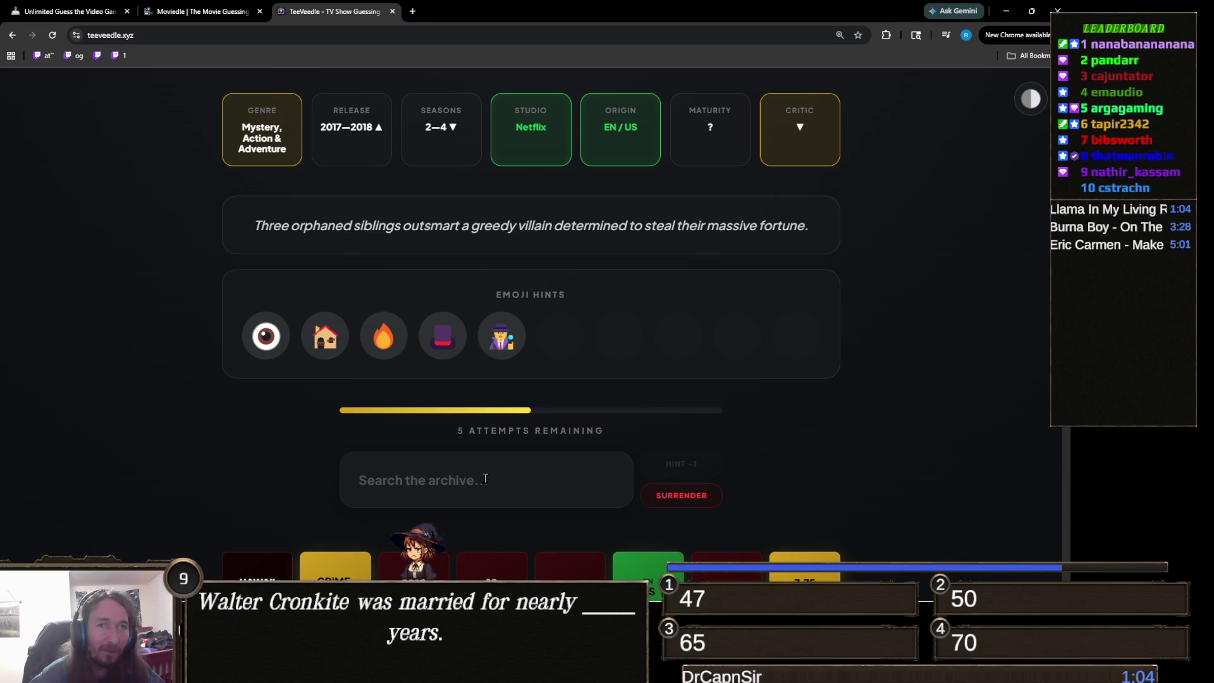
Win with A Series of Unfortunate Events and continue to a fresh puzzle at streak 15.
left_click(485, 479)
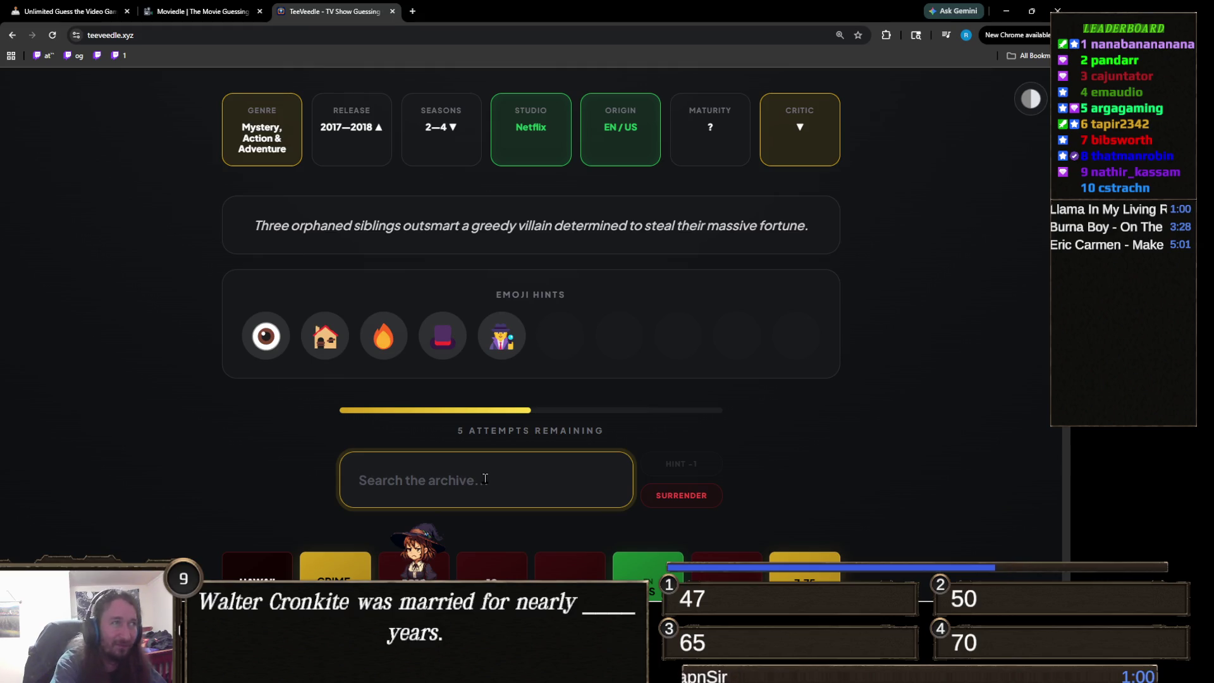
type("a series")
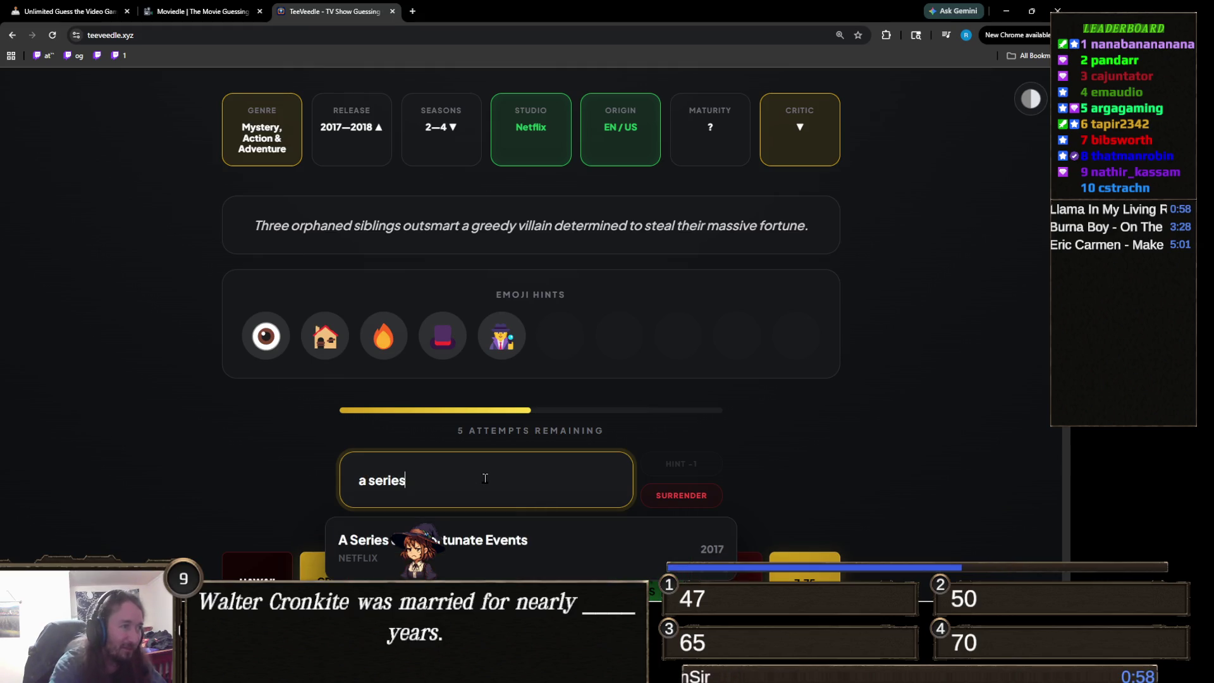
left_click(484, 542)
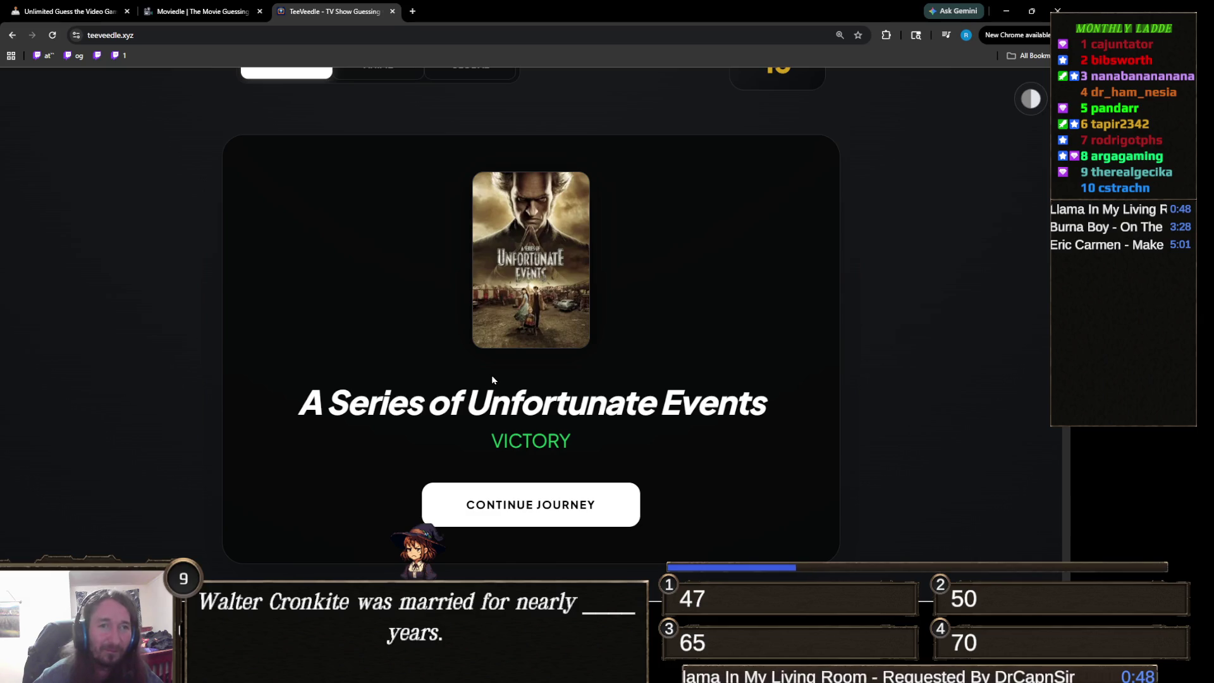
scroll(493, 376, "down", 1)
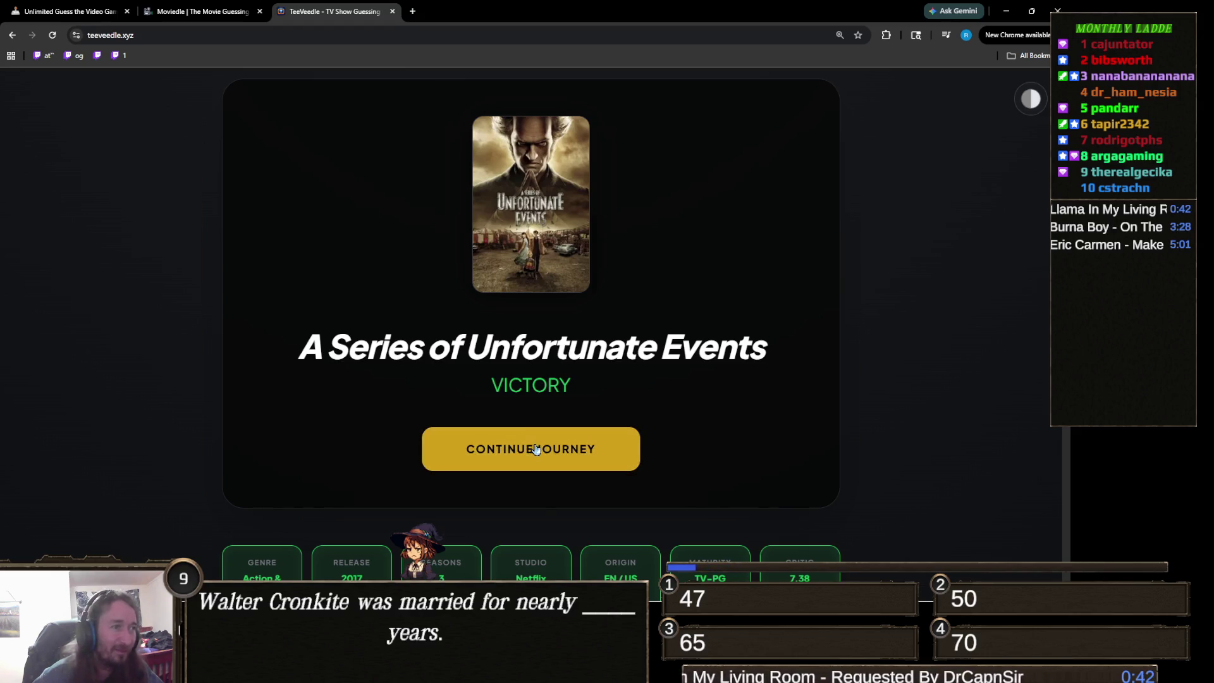
scroll(535, 447, "up", 4)
scroll(619, 428, "down", 4)
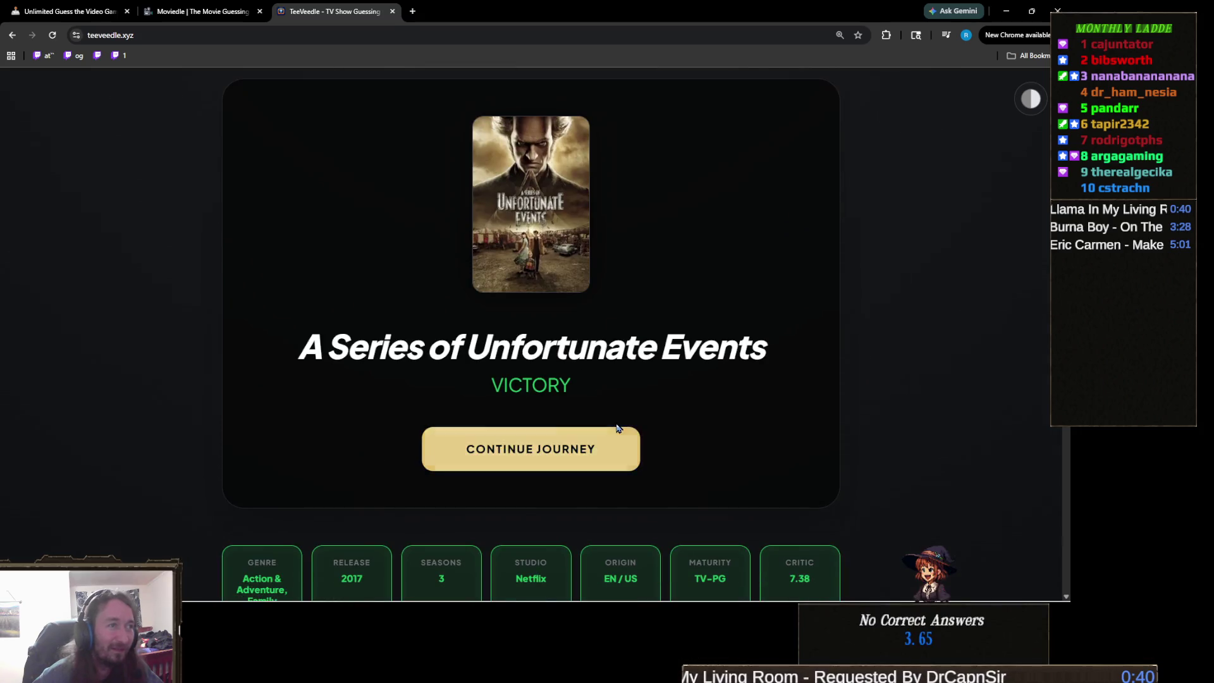
left_click(579, 448)
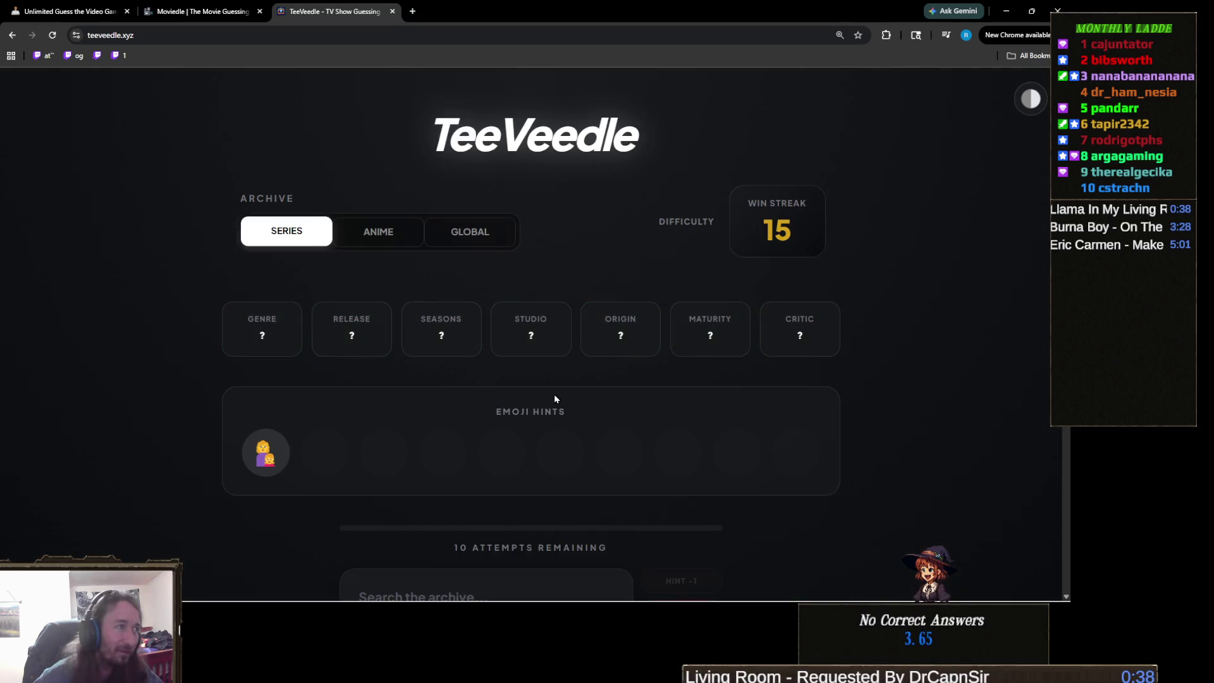
Guess Gilmore Girls, revealing Drama, EN/US, 2001–2025 release and 1–6 seasons clues.
scroll(530, 394, "down", 2)
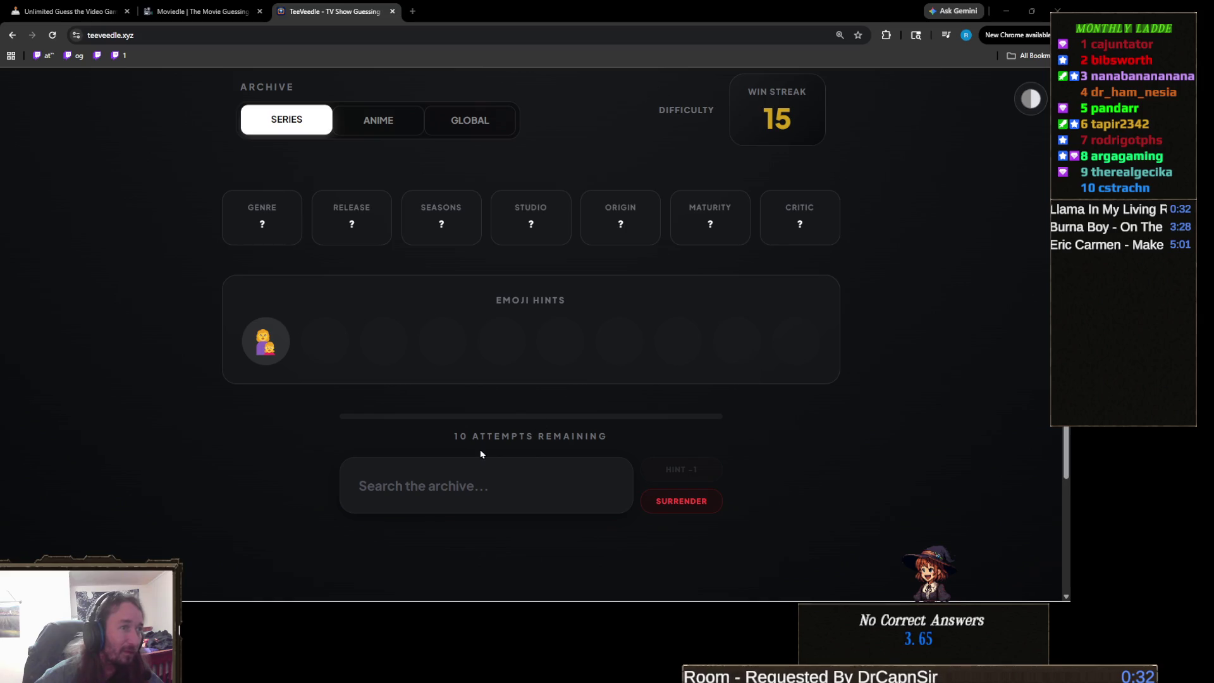
left_click(486, 497)
type("gilm")
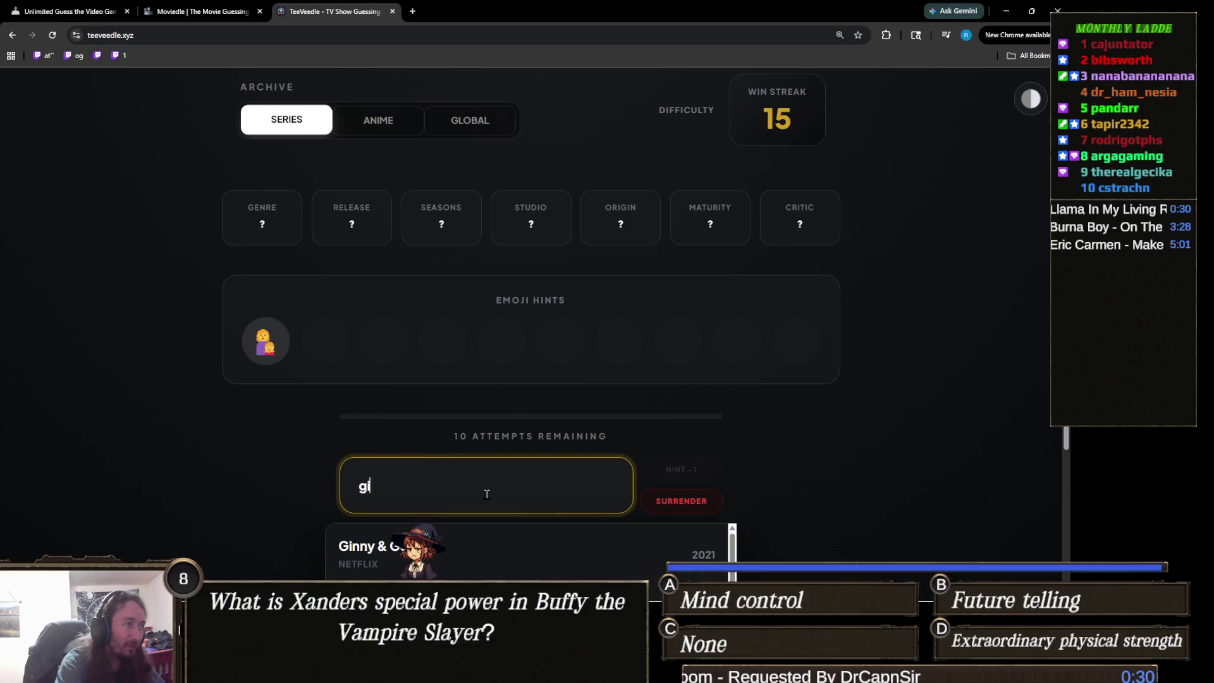
left_click(563, 553)
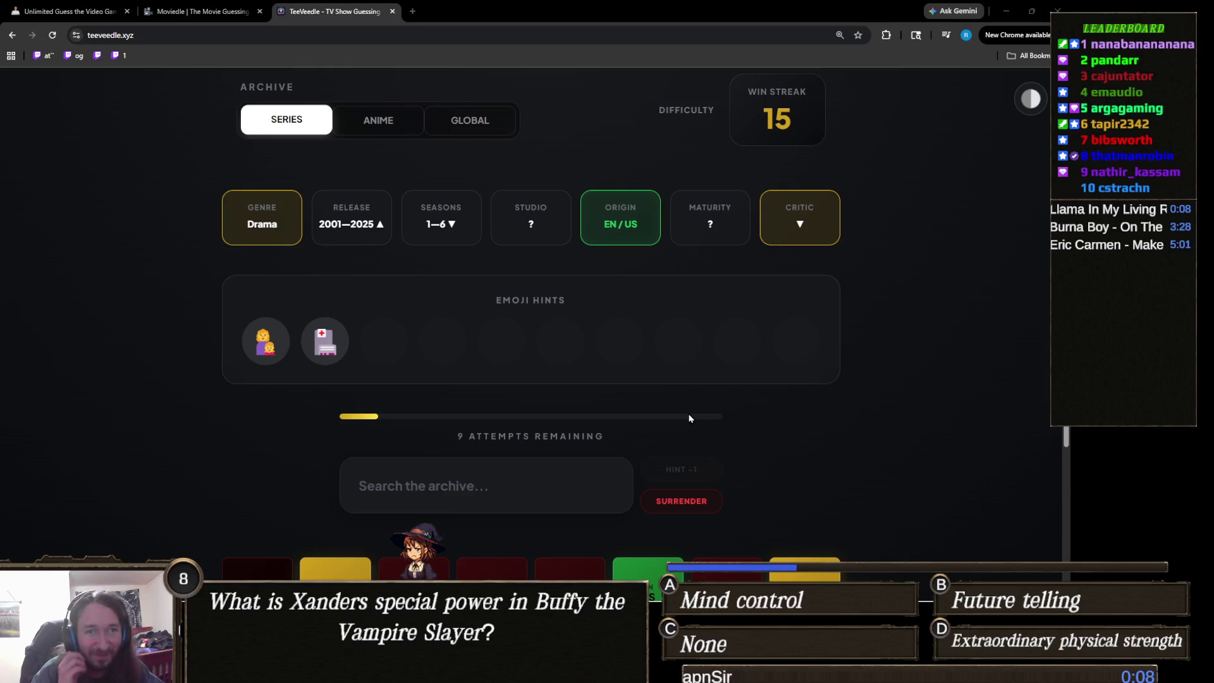
left_click(530, 503)
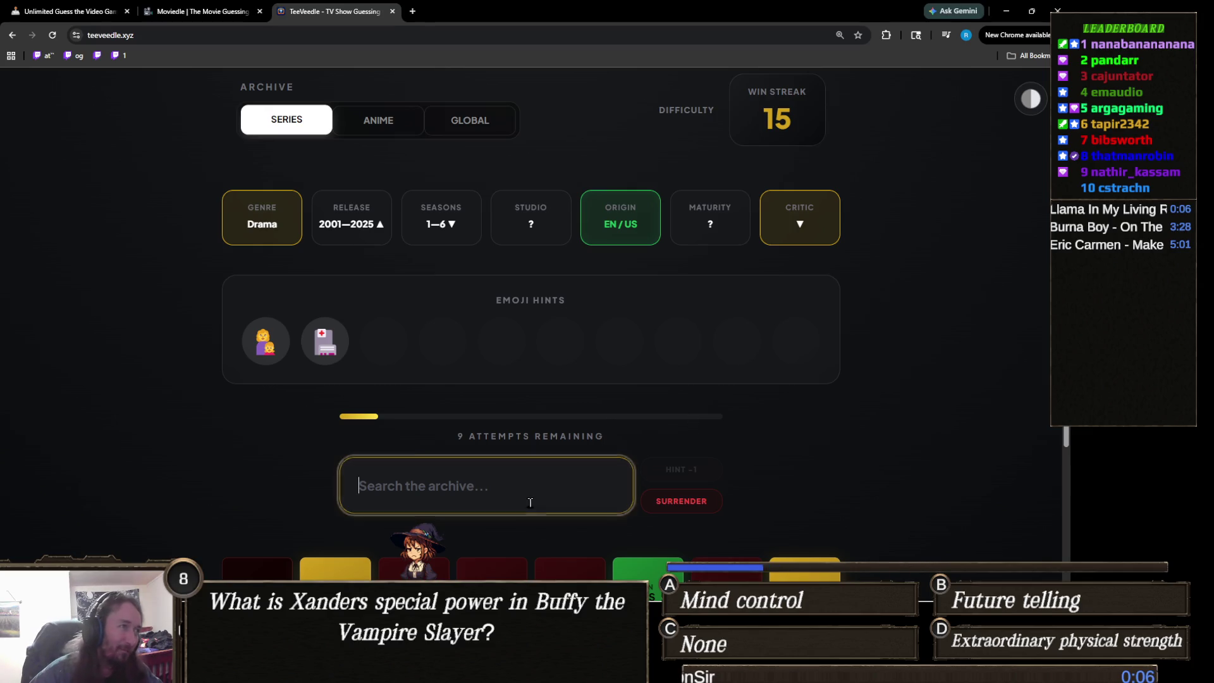
Guess Nurse Jackie, narrowing release to 2010–2025 and confirming TV-MA.
type("nurse ja")
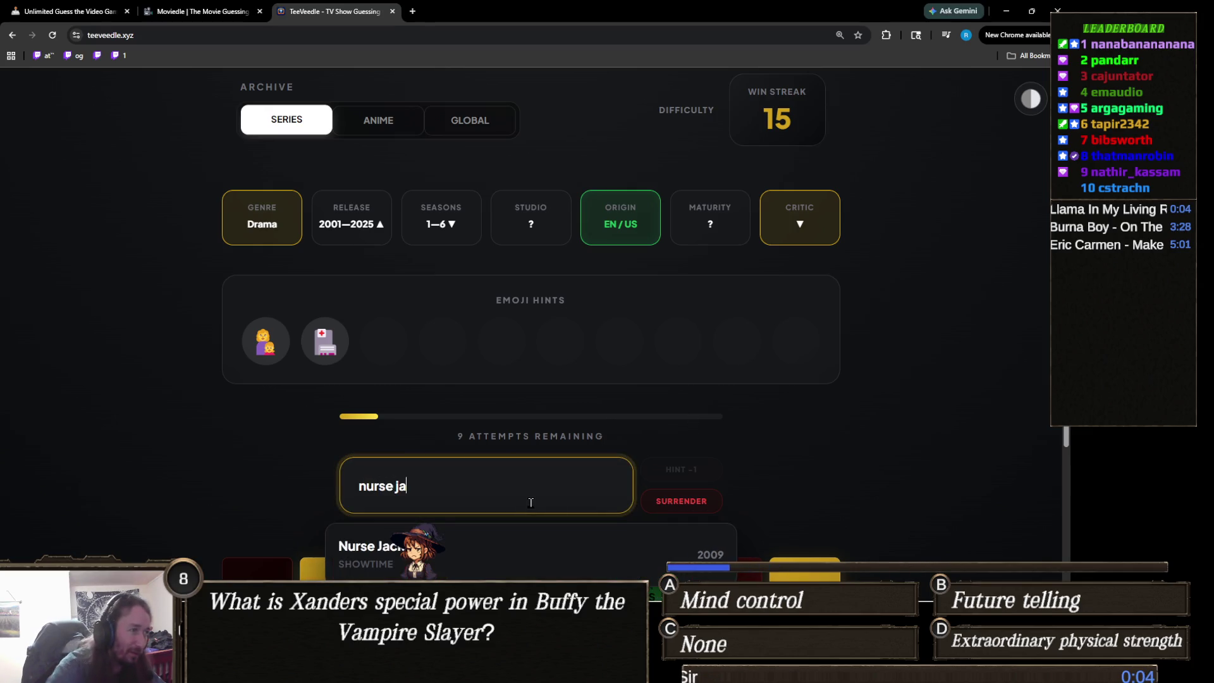
left_click(533, 557)
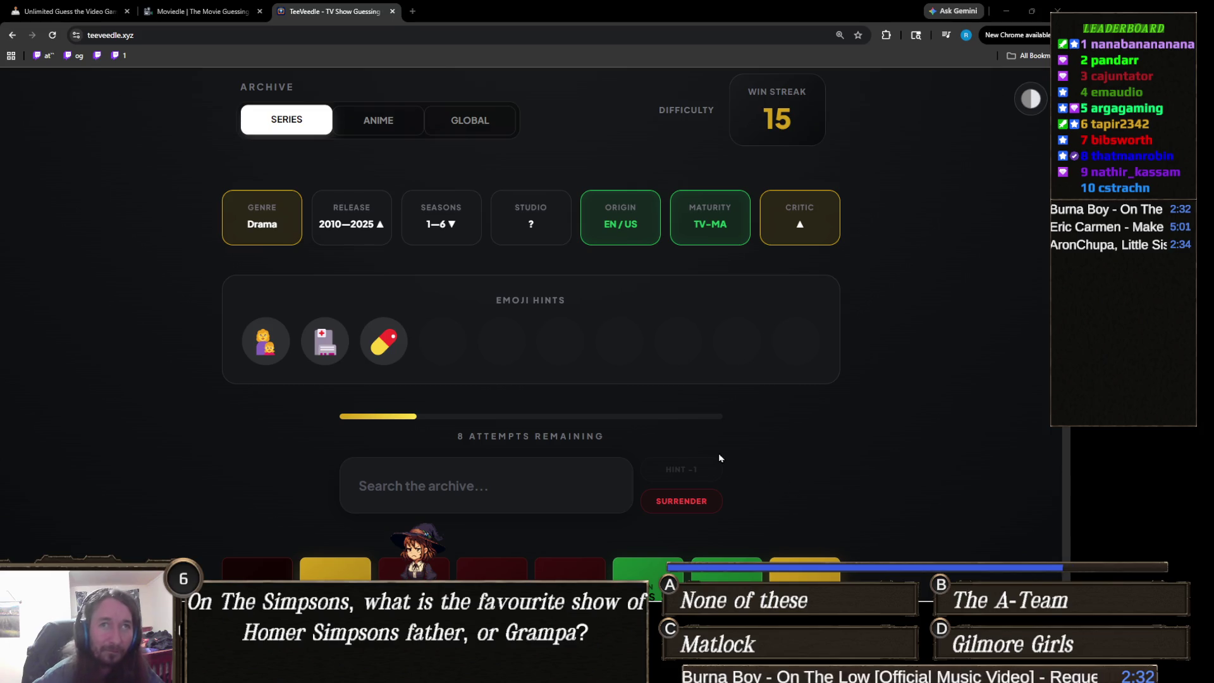
Guess Stranger Things in TeeVeedle.
left_click(513, 485)
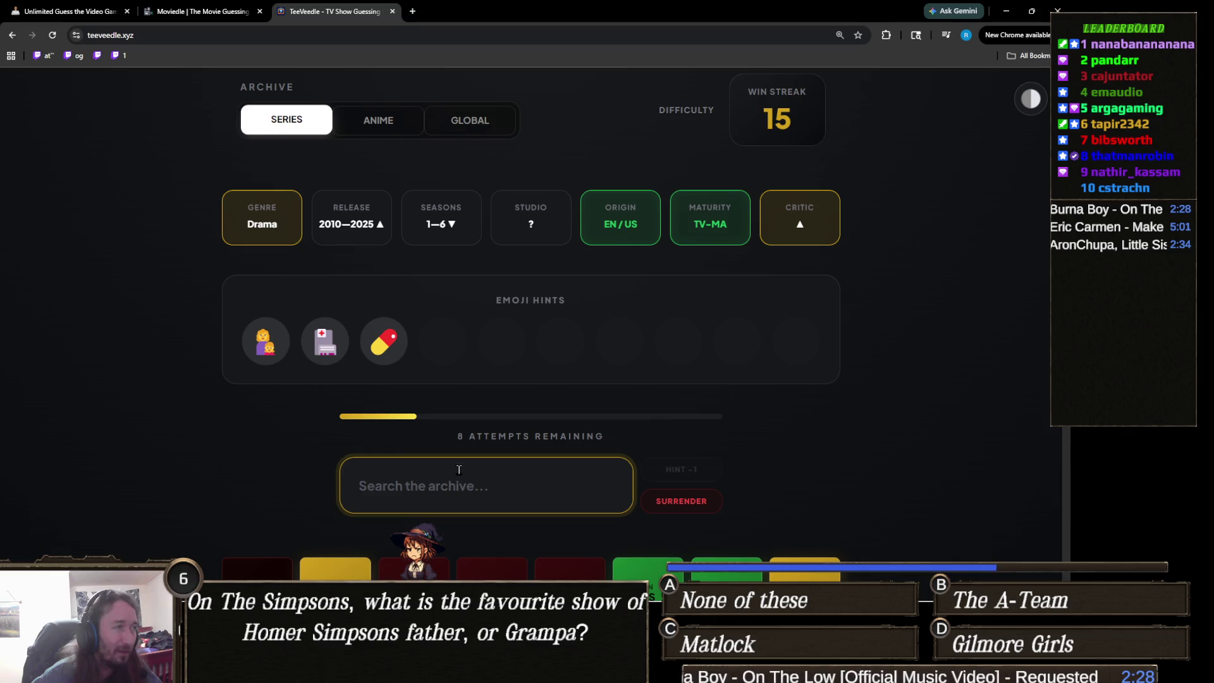
type("stra")
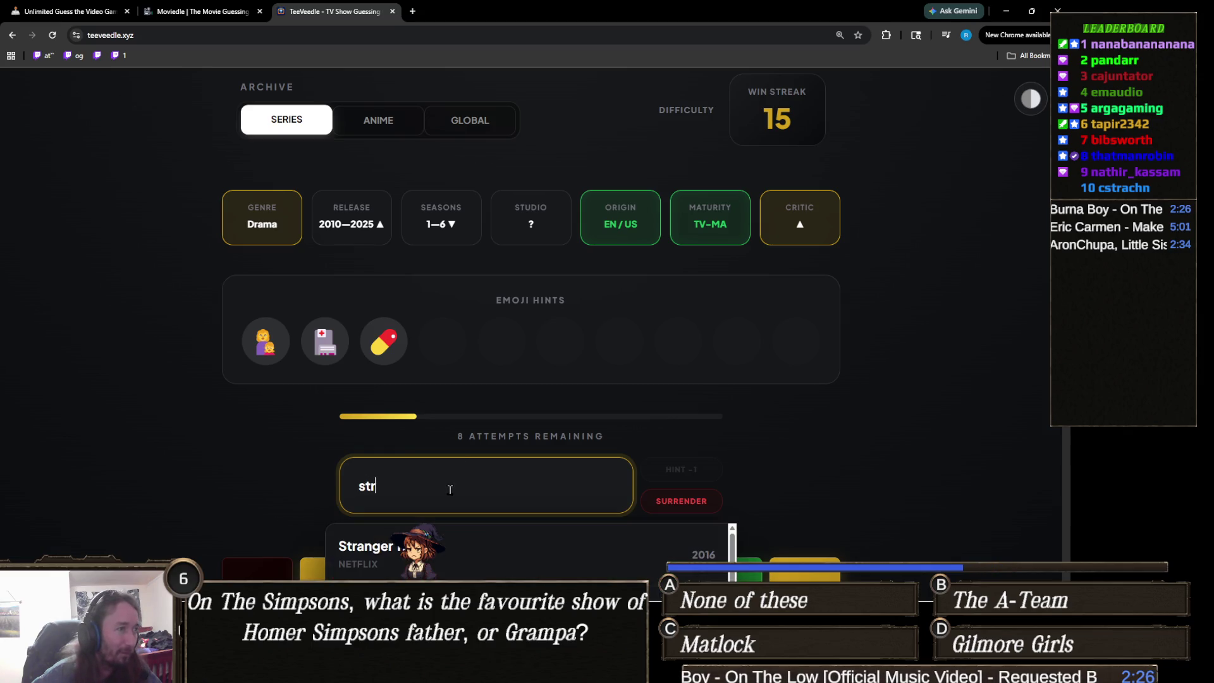
left_click(377, 558)
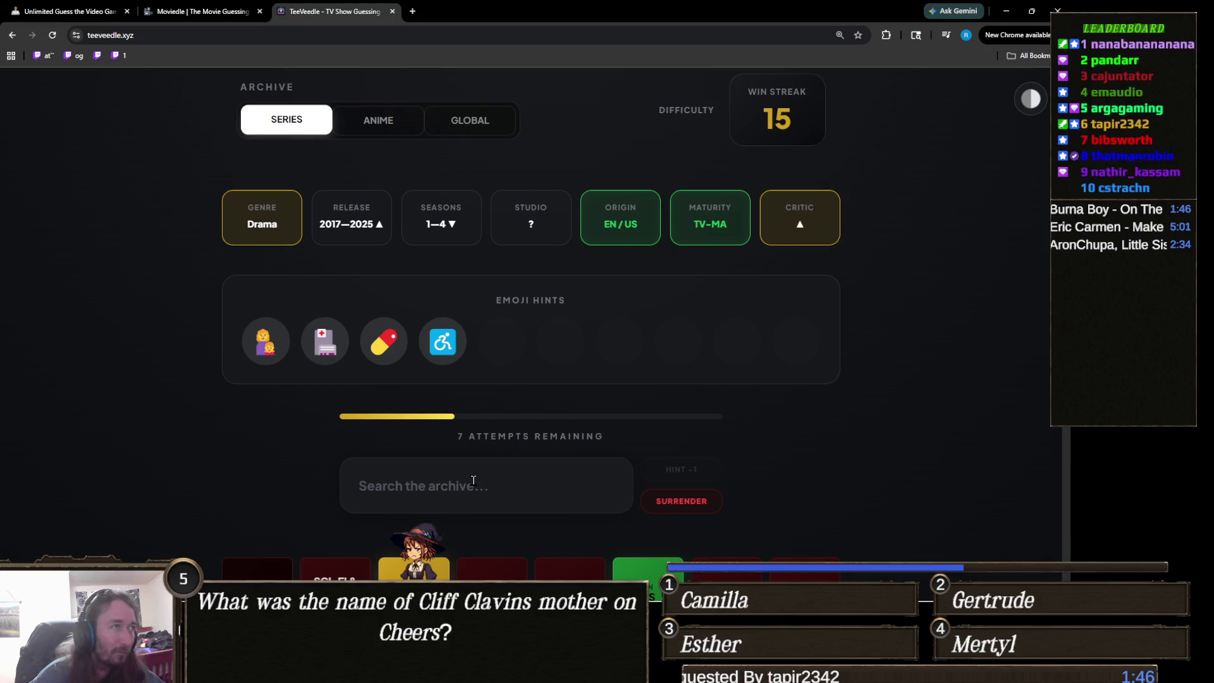
Guess Wednesday, then spend an attempt to reveal the synopsis hint.
left_click(473, 480)
type("wed")
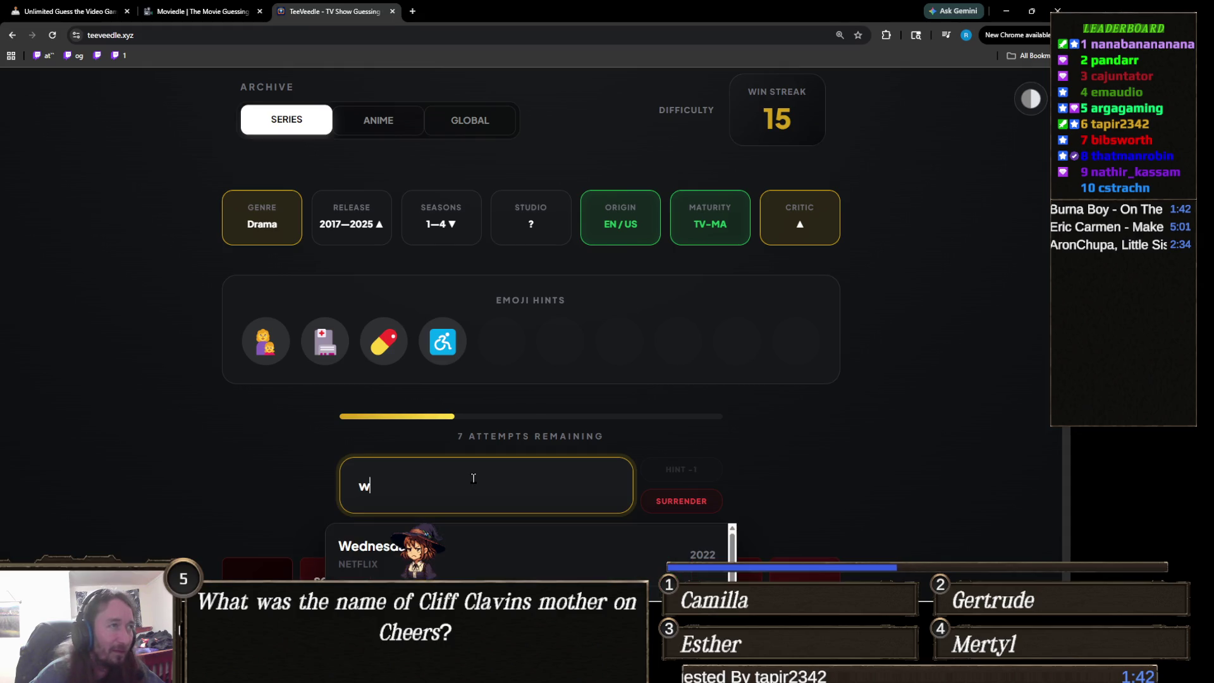
key("Return")
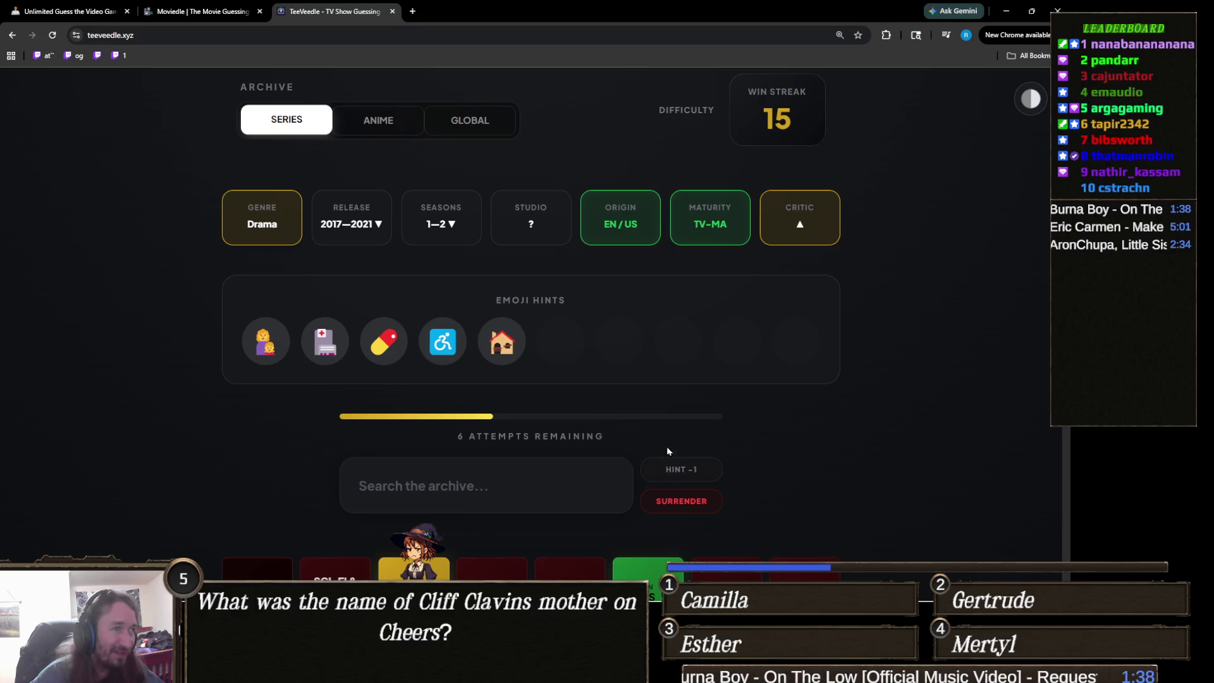
left_click(669, 473)
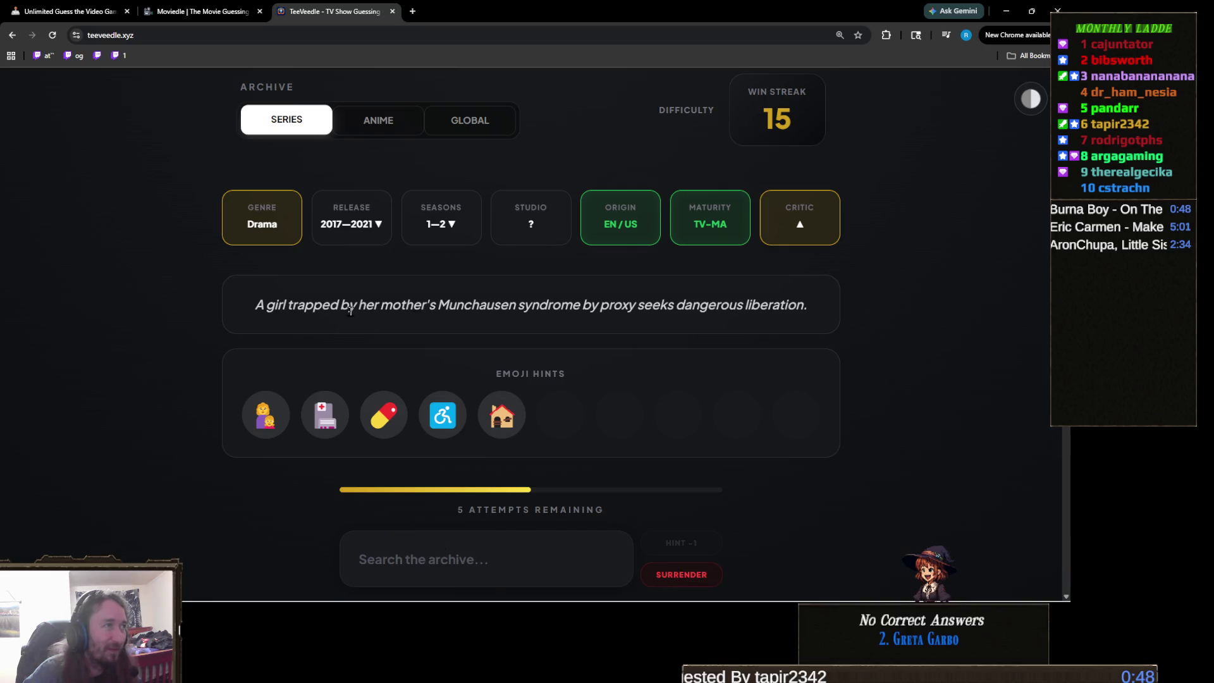
Scroll down to read the Munchausen-syndrome synopsis clue.
scroll(298, 314, "down", 5)
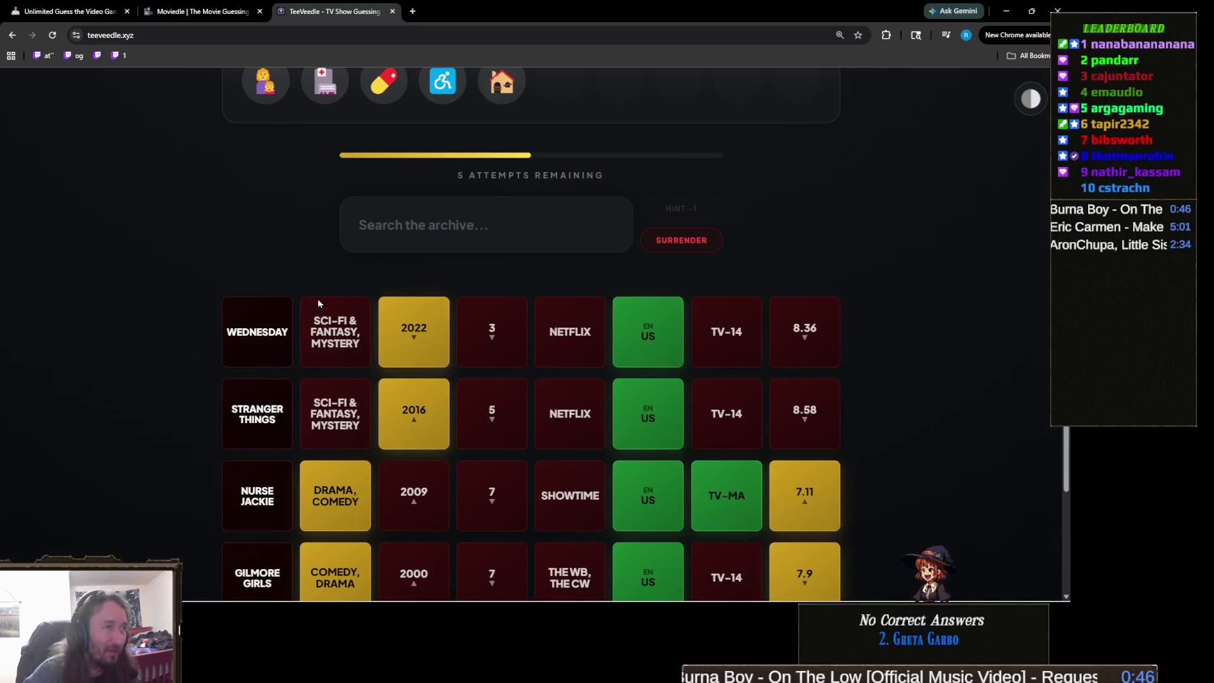
Search 'munch', clear it, then enter 'the act' to bring up The Act suggestion.
scroll(318, 304, "down", 3)
scroll(319, 304, "up", 3)
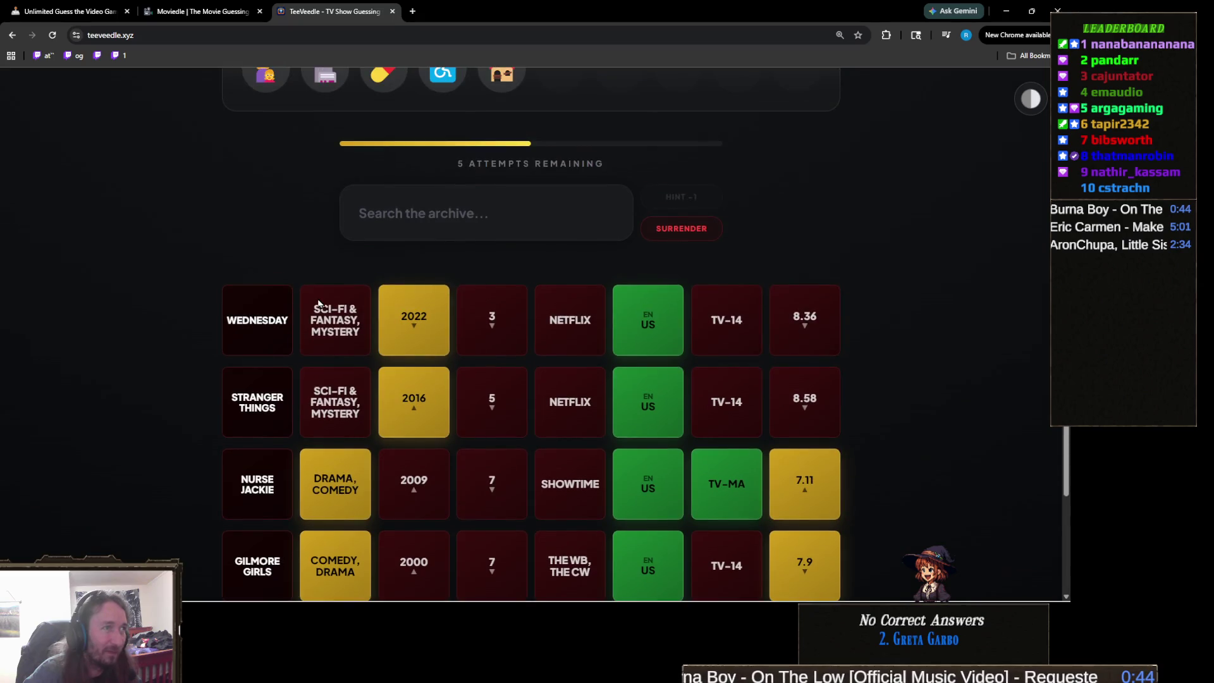
scroll(316, 296, "up", 5)
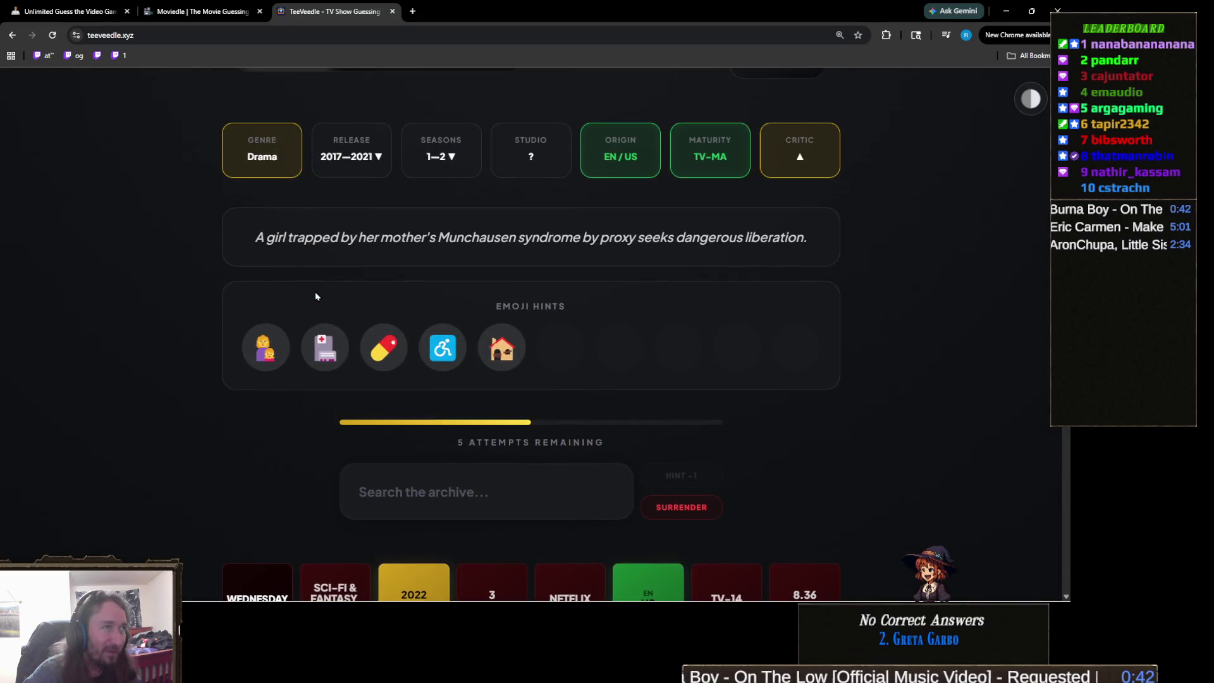
scroll(315, 294, "down", 1)
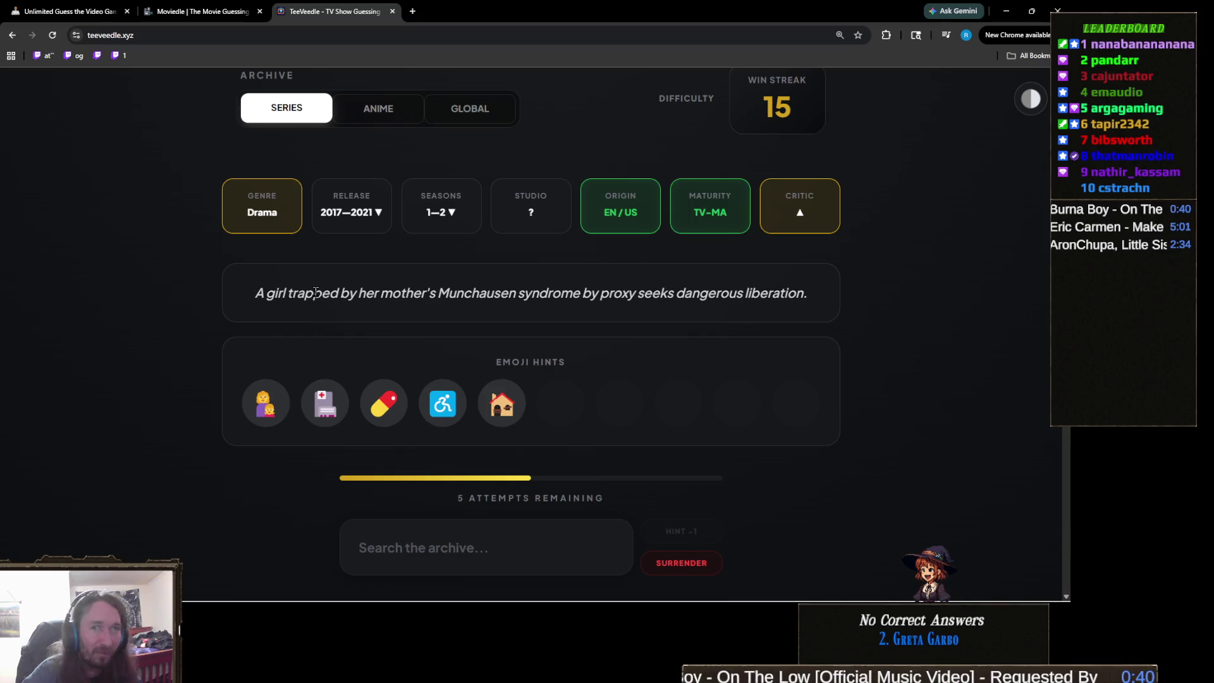
scroll(315, 293, "down", 1)
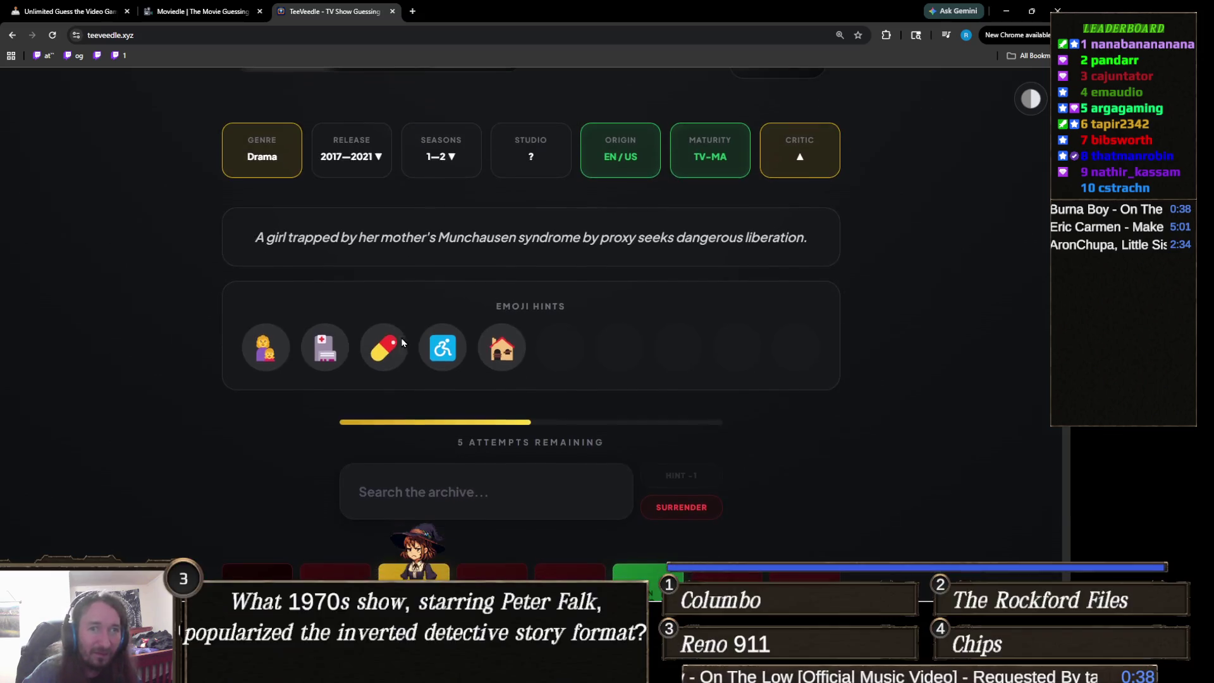
left_click(456, 493)
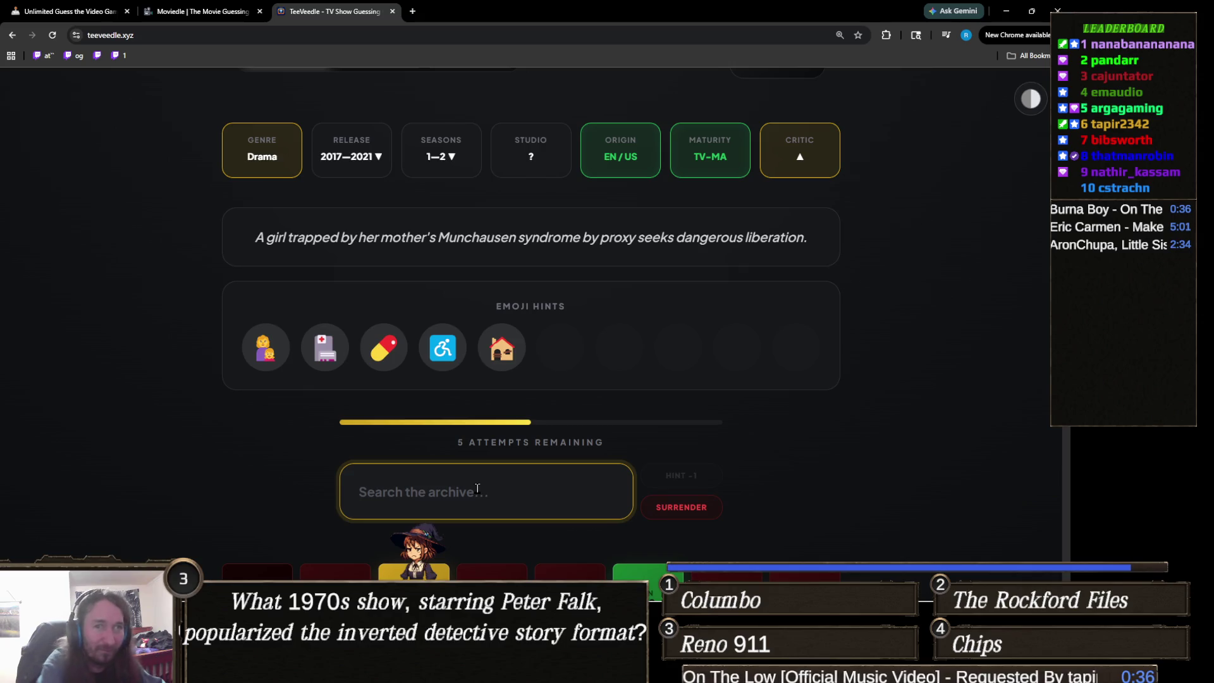
type("munch")
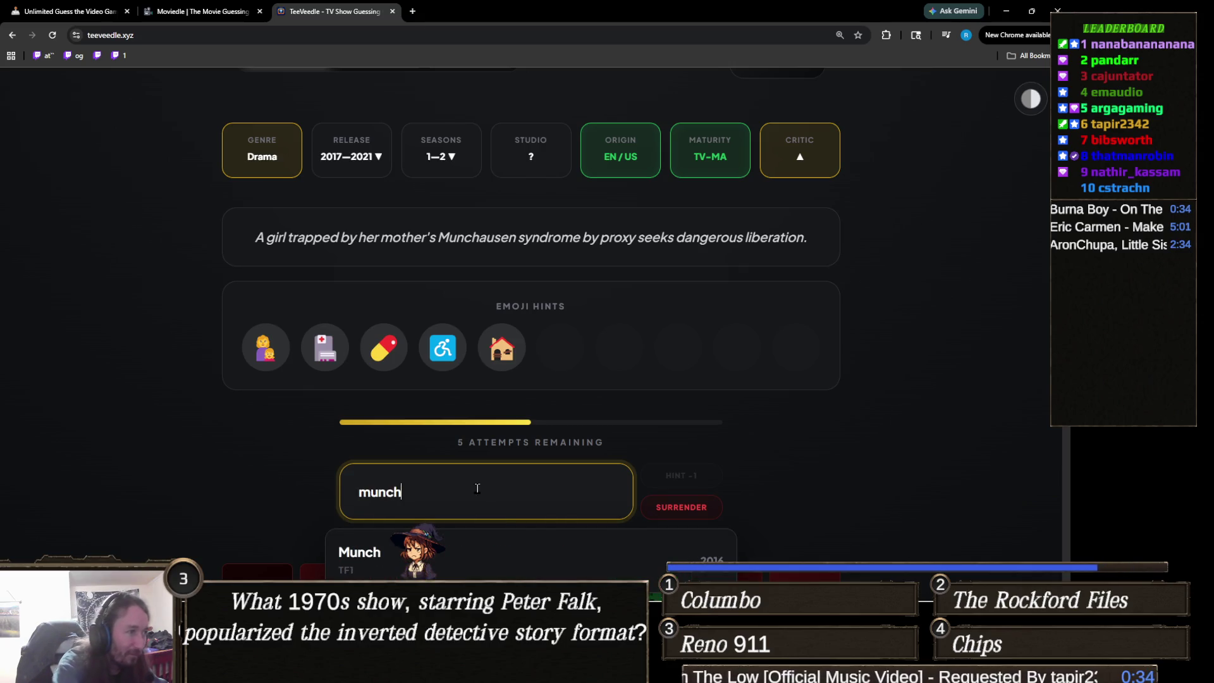
scroll(379, 418, "down", 3)
scroll(256, 390, "up", 3)
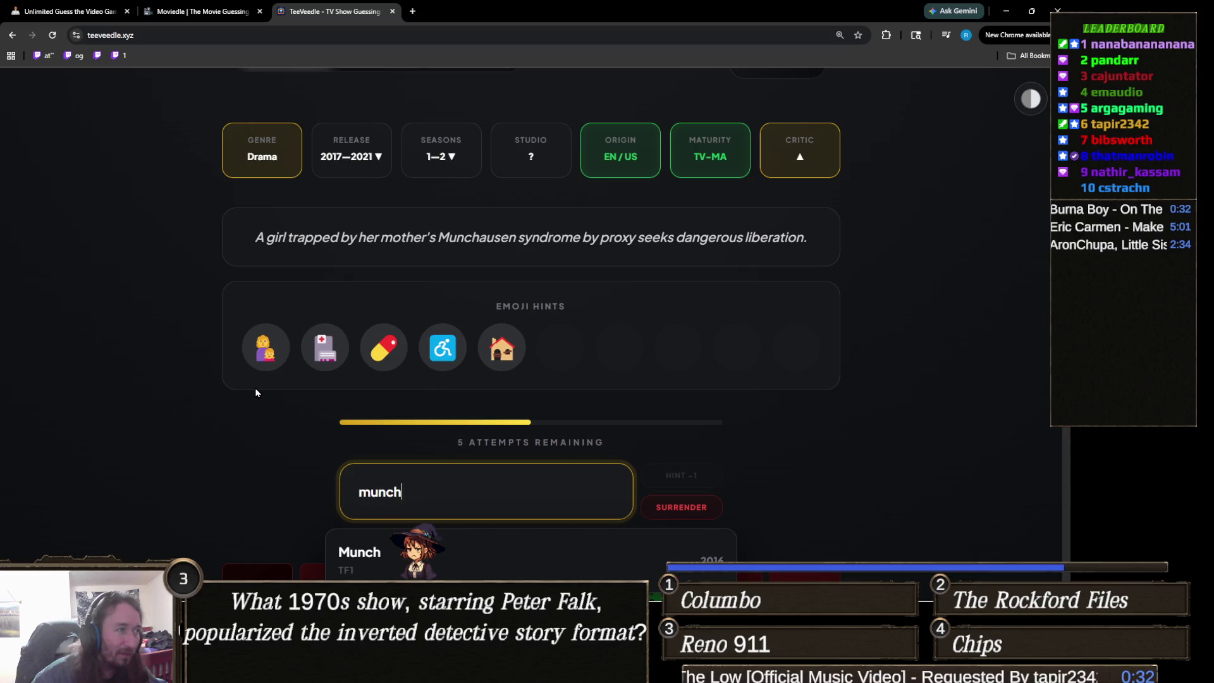
key("Return")
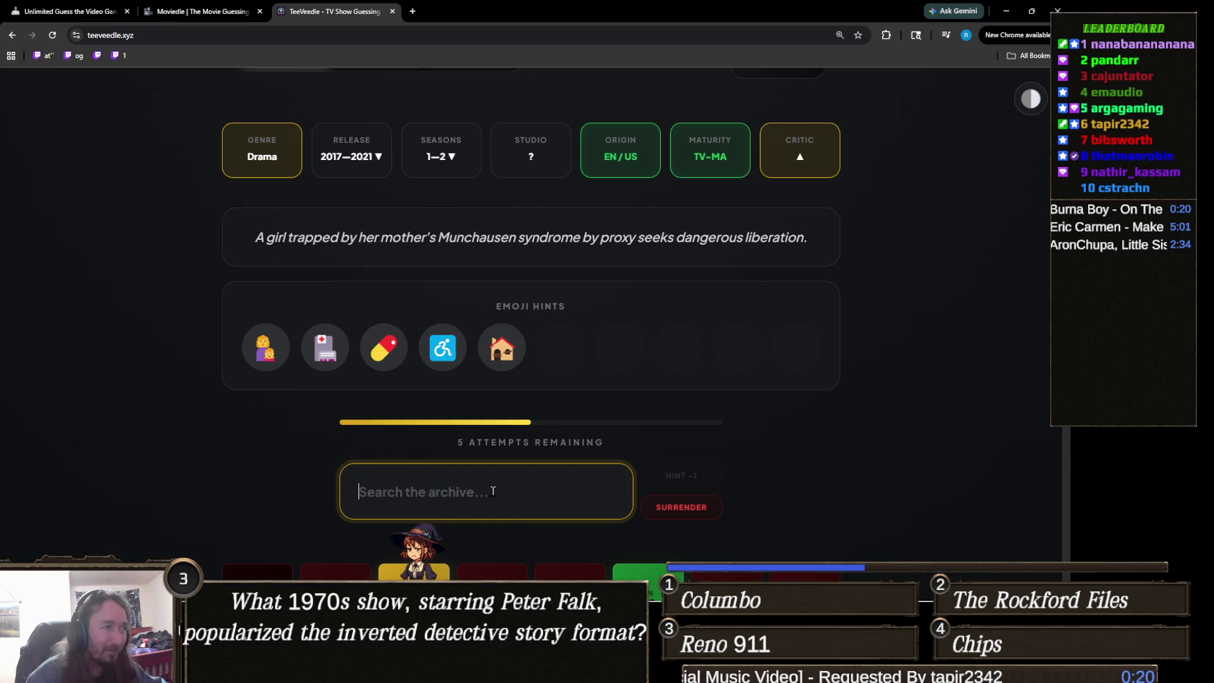
type("the act")
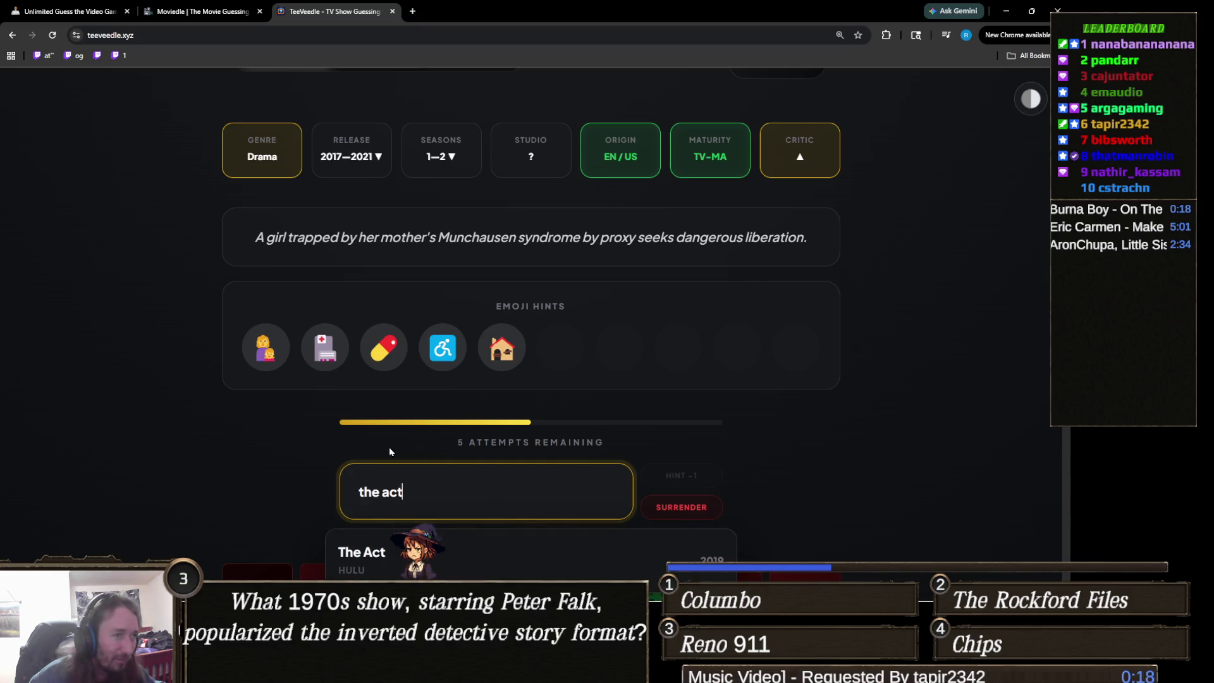
Guess The Act to win the round at a 16 streak, then return to Unity.
left_click(420, 508)
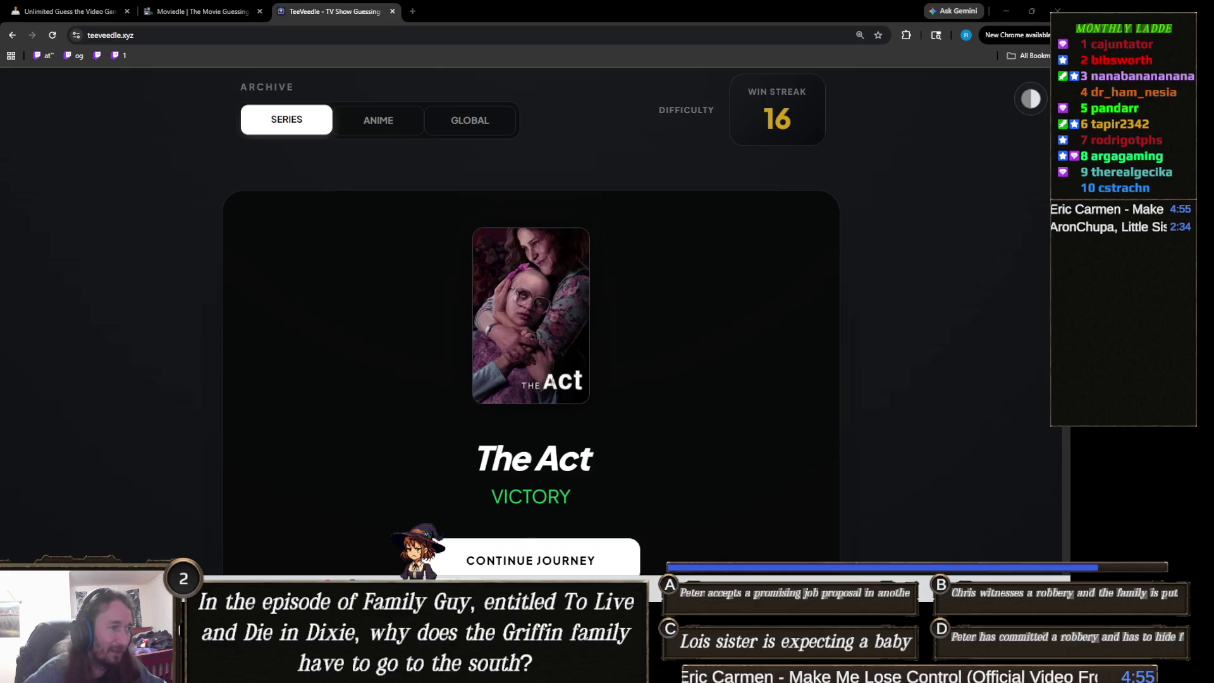
left_click(470, 591)
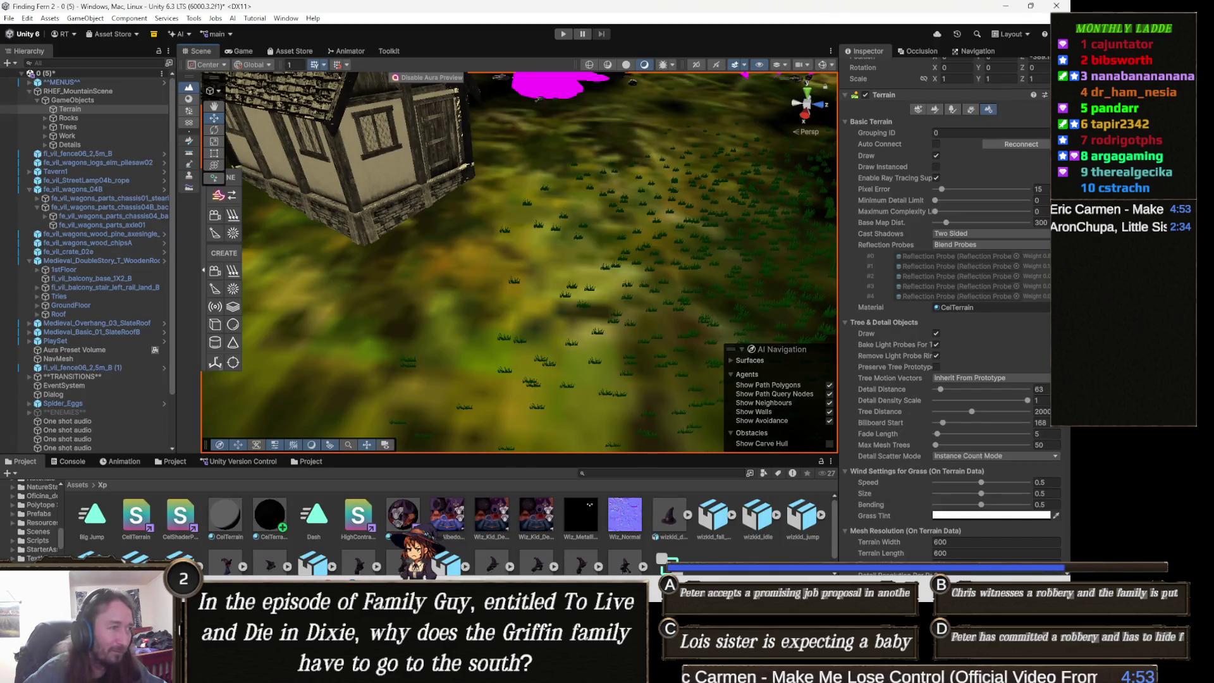
mouse_move(421, 592)
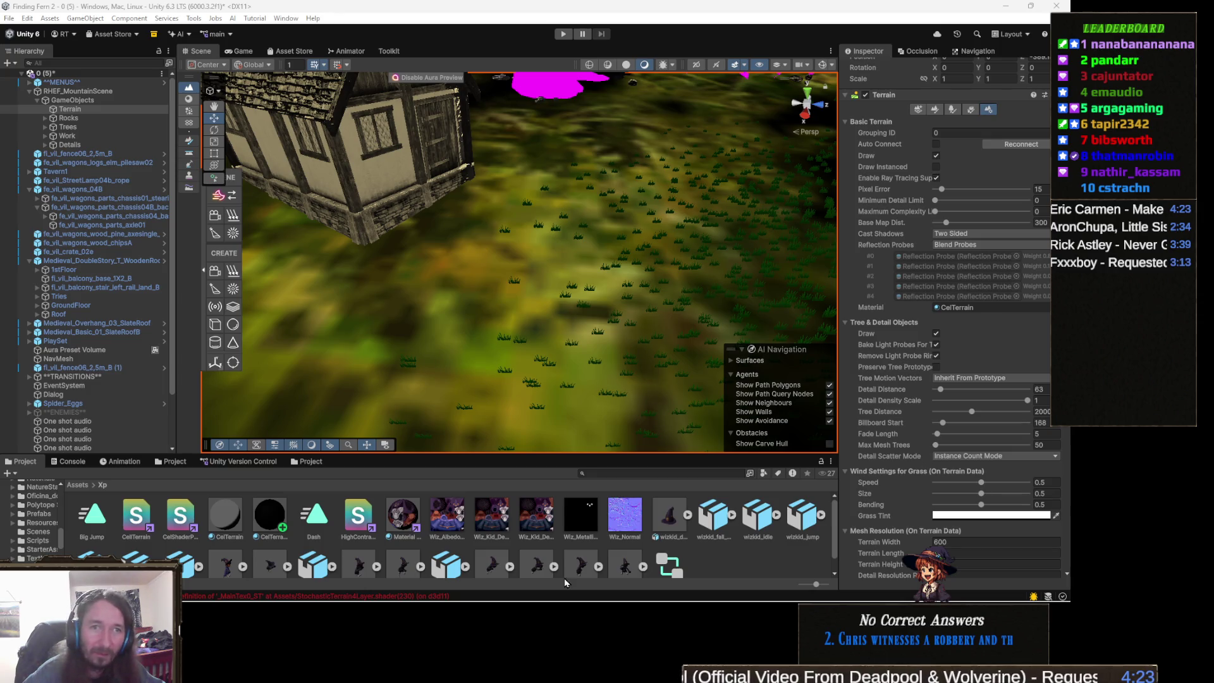
left_click(421, 595)
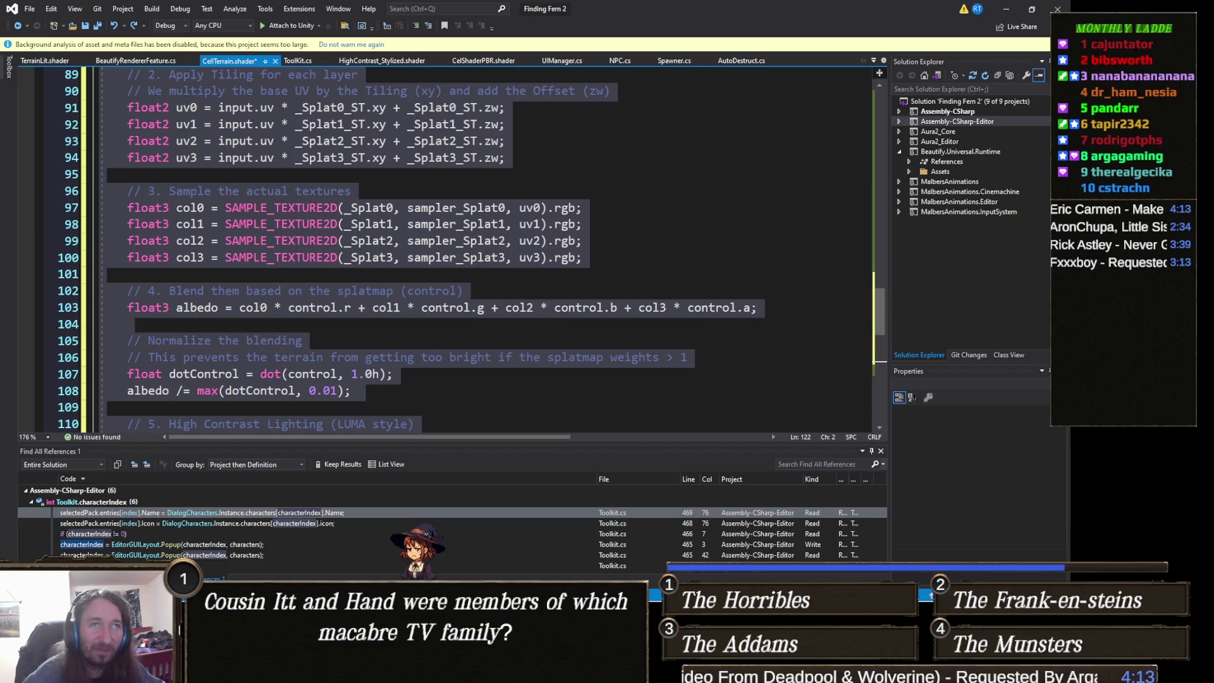
scroll(437, 276, "up", 4)
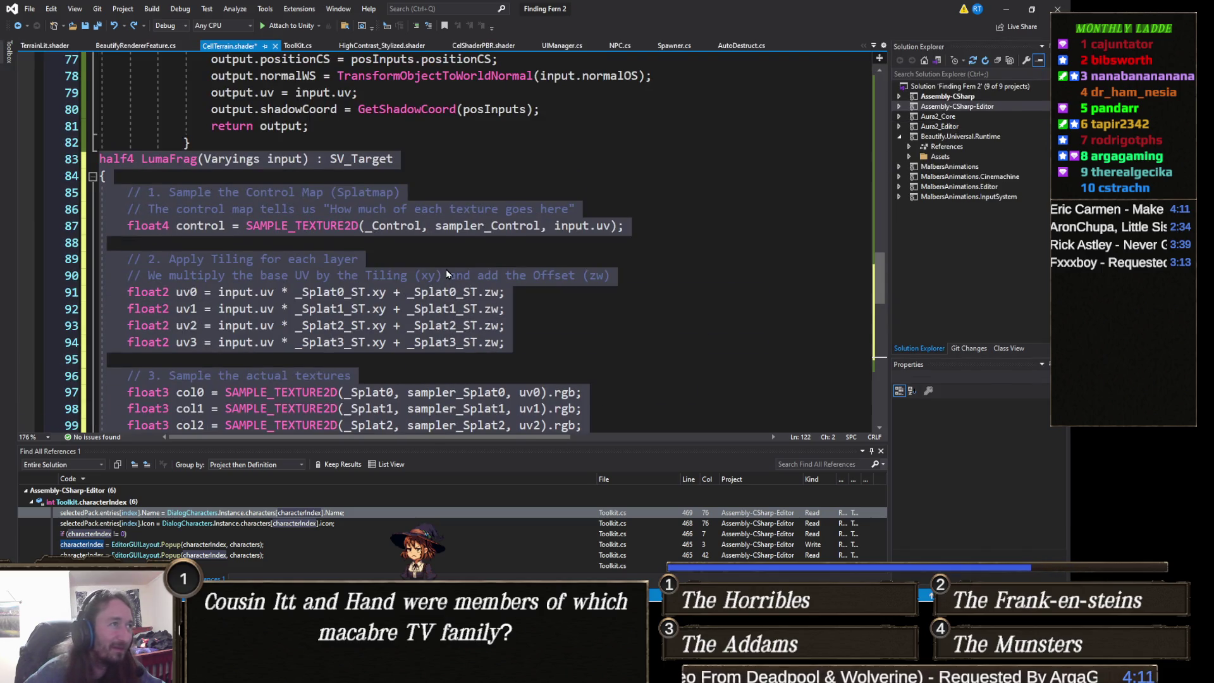
left_click(450, 276)
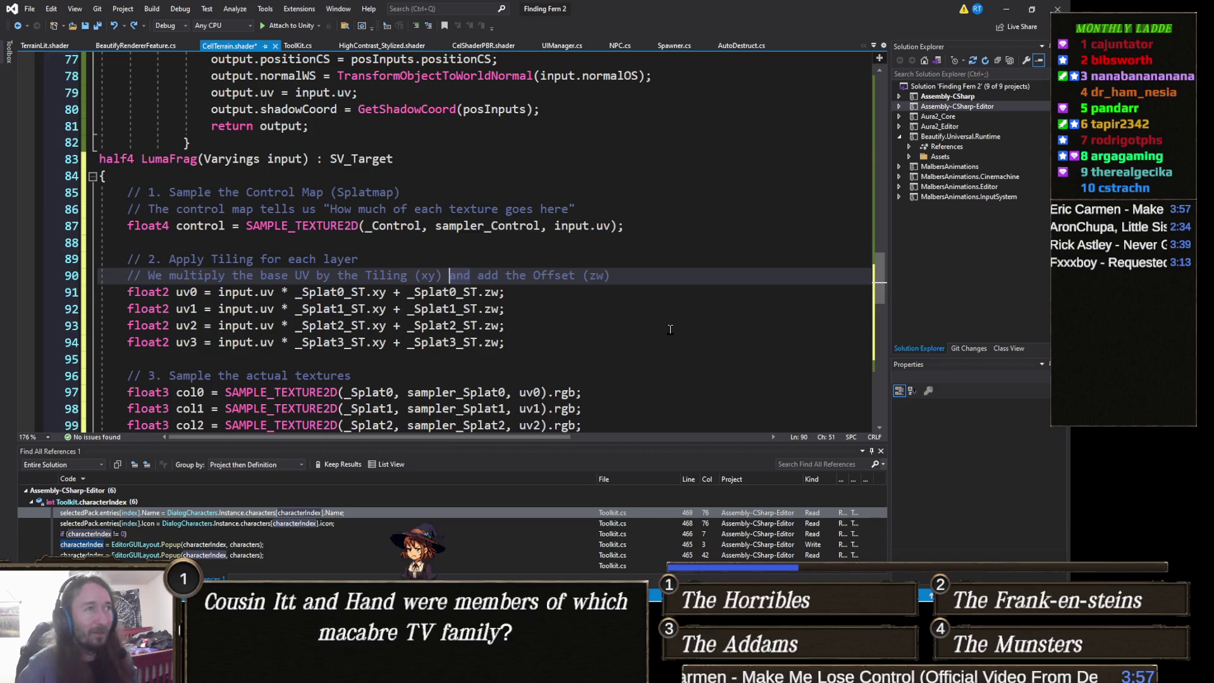
scroll(655, 367, "down", 6)
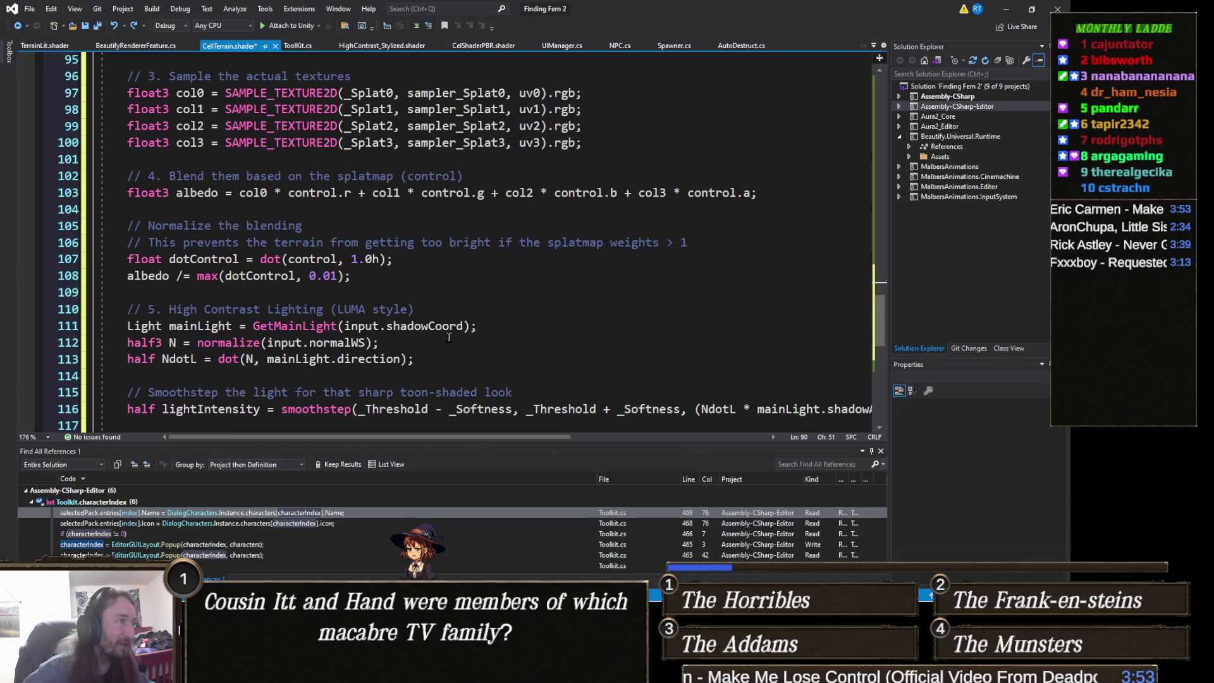
scroll(430, 341, "down", 1)
scroll(397, 343, "up", 5)
scroll(397, 343, "up", 6)
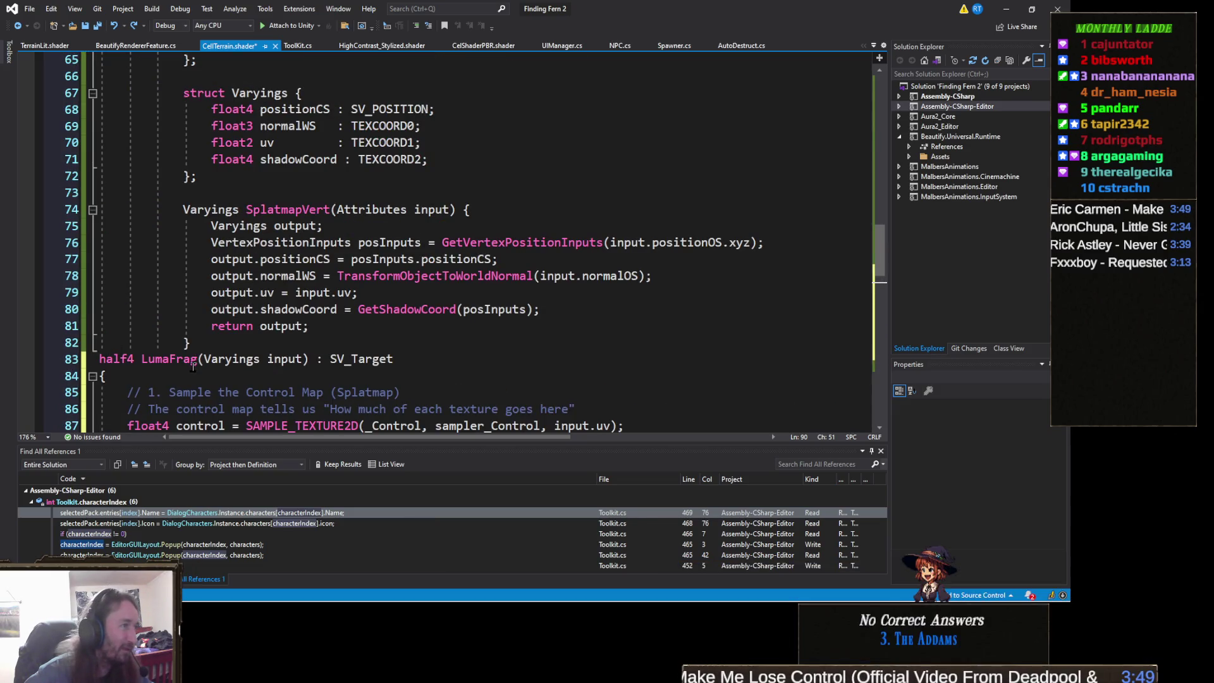
left_click(102, 359)
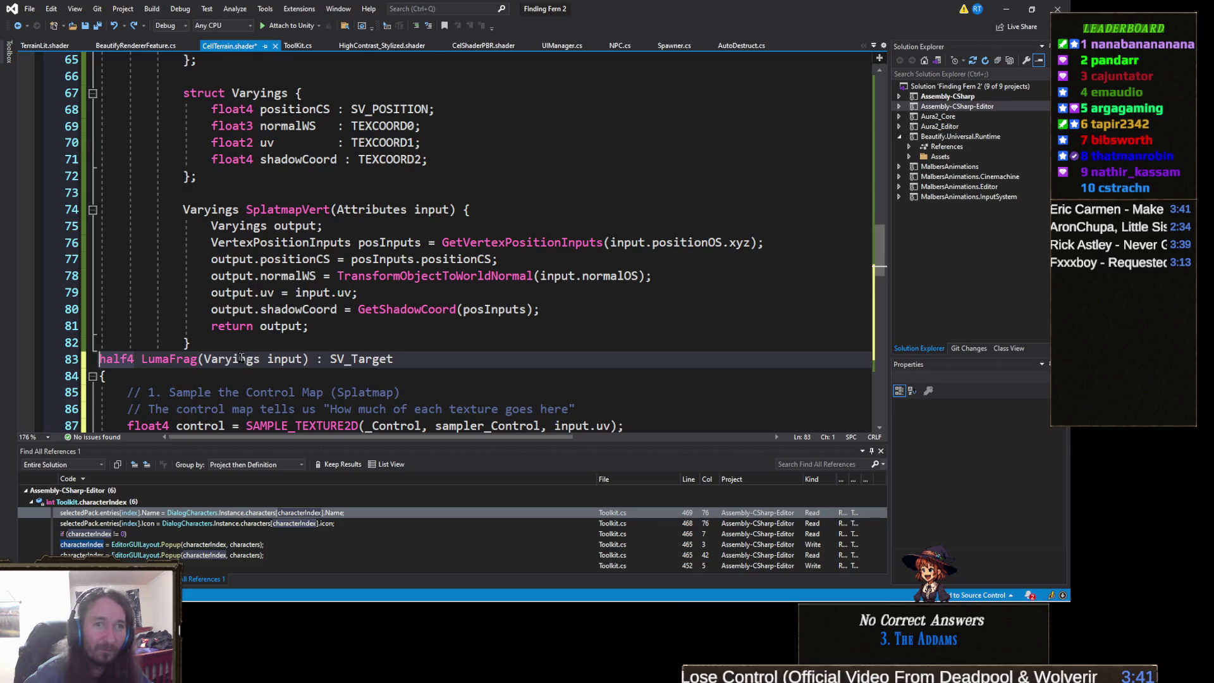
scroll(241, 359, "down", 10)
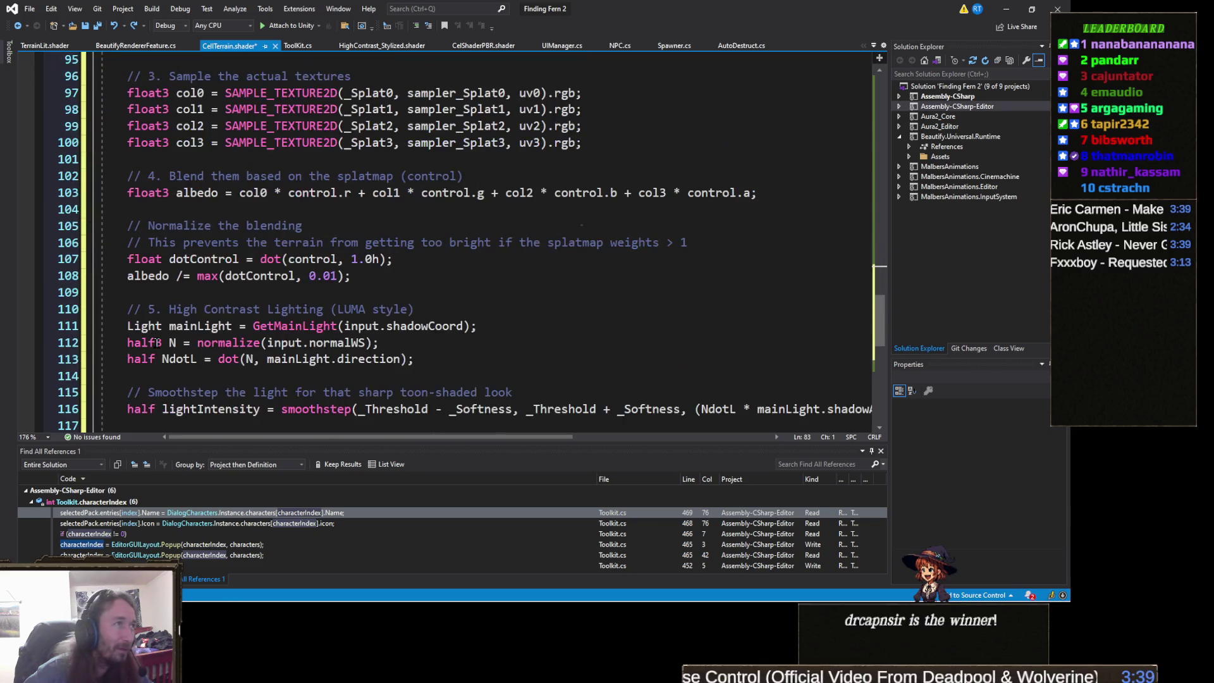
scroll(157, 343, "up", 3)
scroll(157, 342, "down", 8)
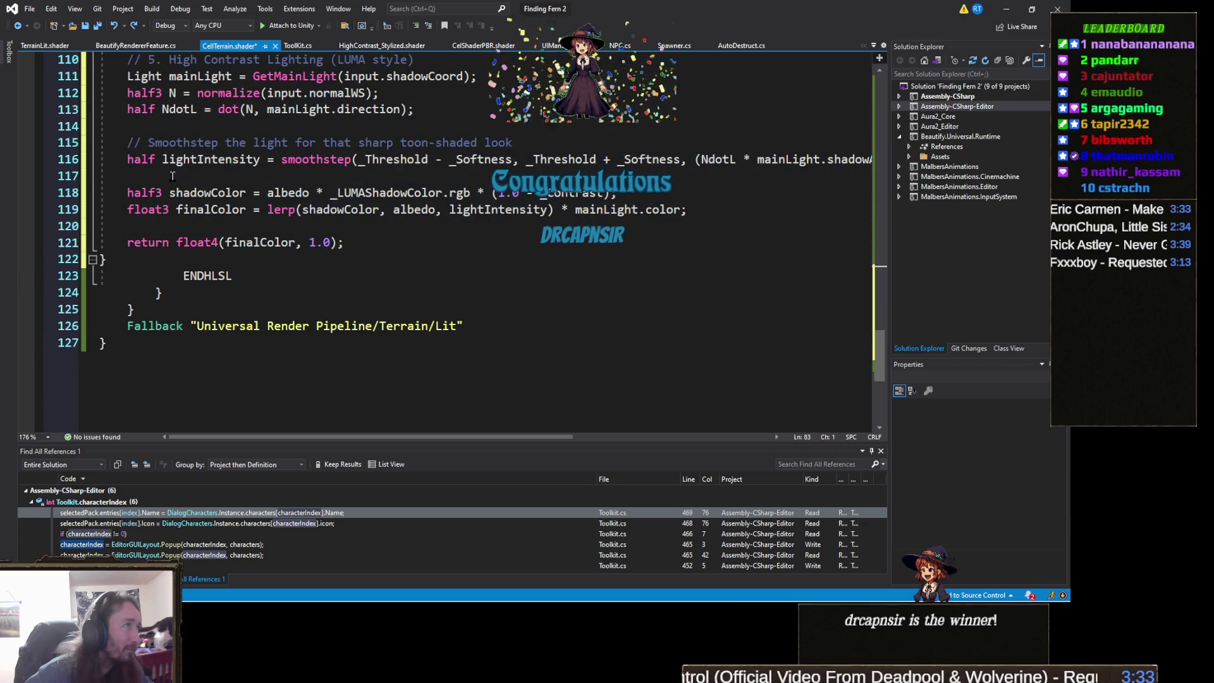
Select LumaFrag from its header on line 83 through the closing brace on line 122.
left_click(123, 260, "shift")
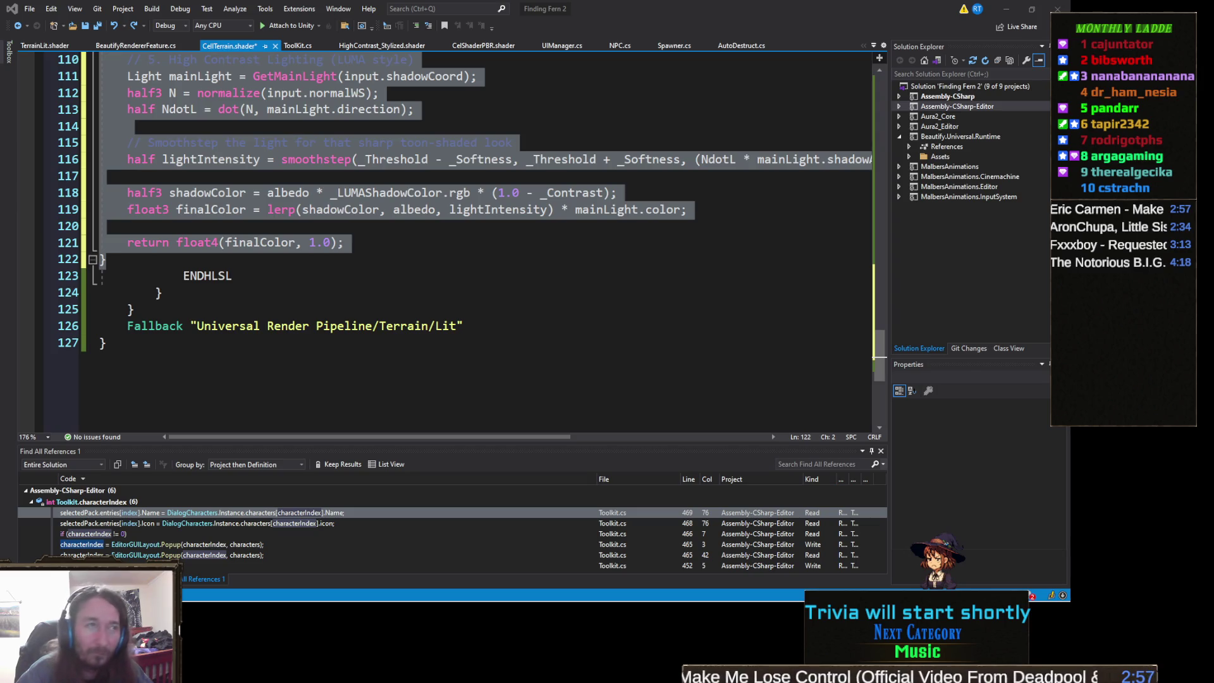
key("alt+Tab")
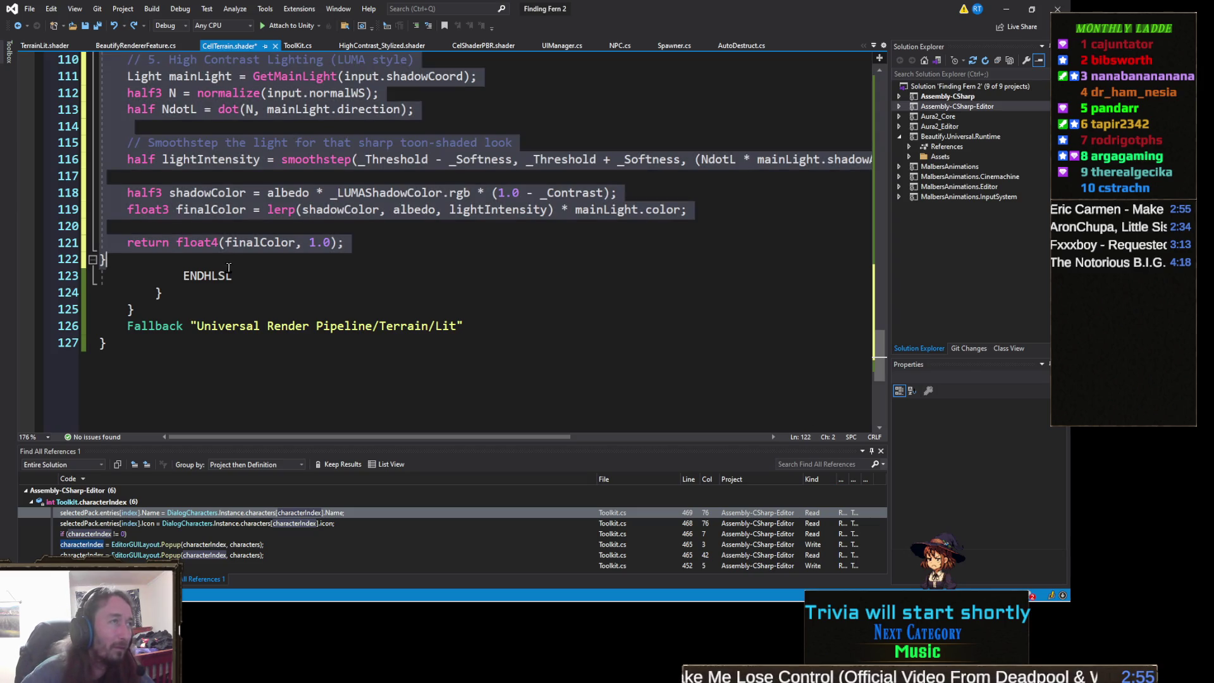
scroll(227, 267, "up", 3)
key("shift+Tab")
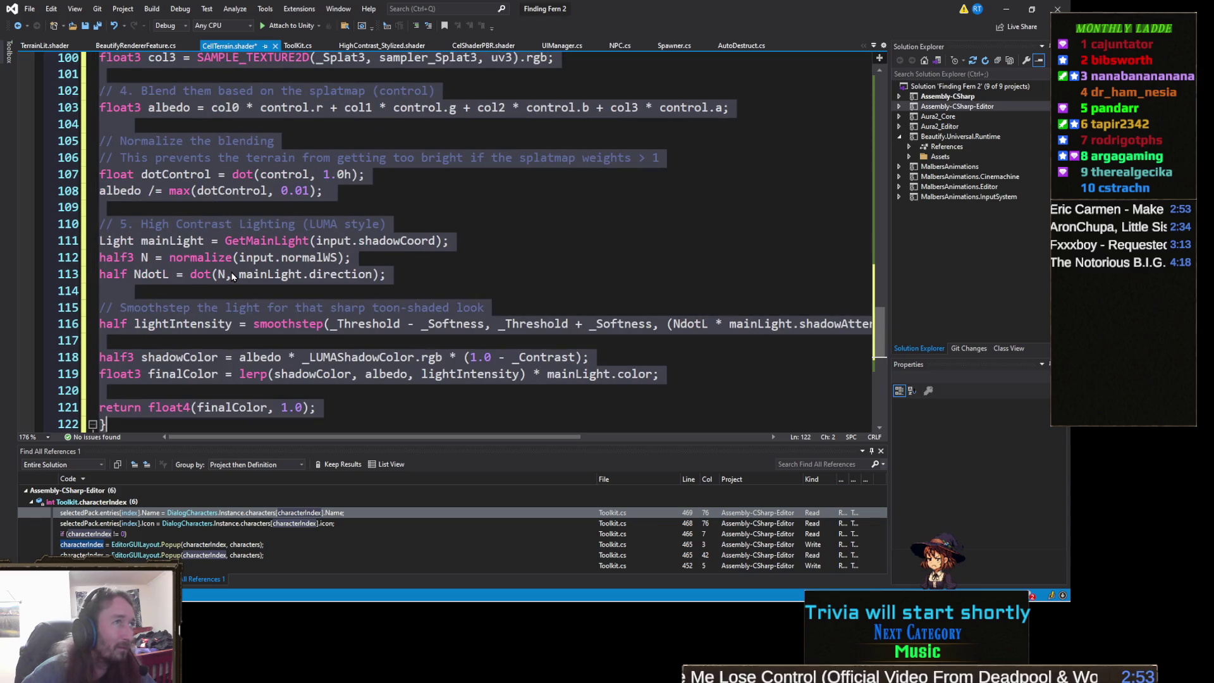
scroll(231, 272, "up", 8)
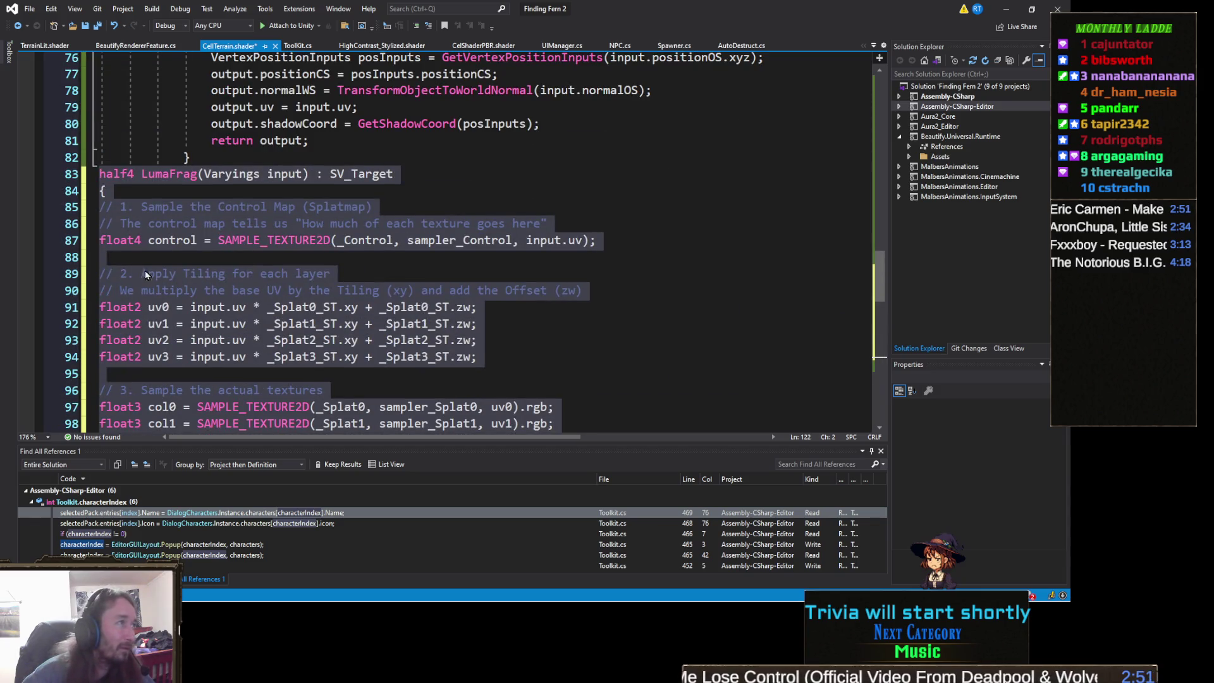
left_click(108, 224)
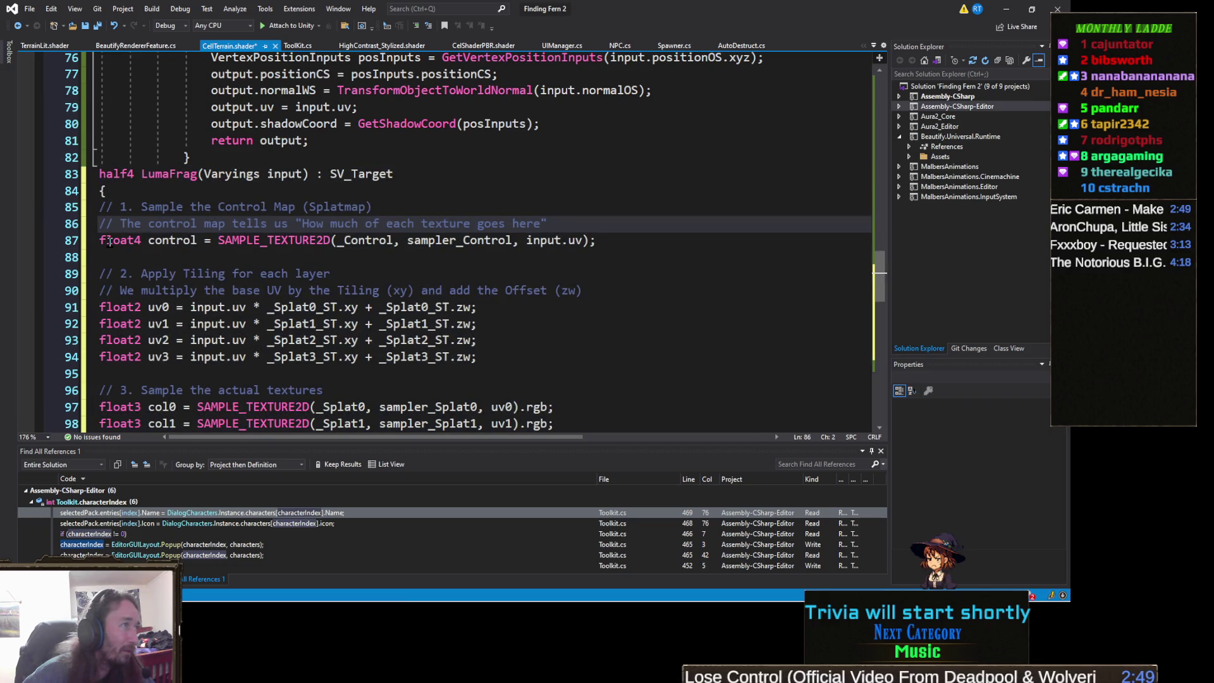
key("Down")
key("Home")
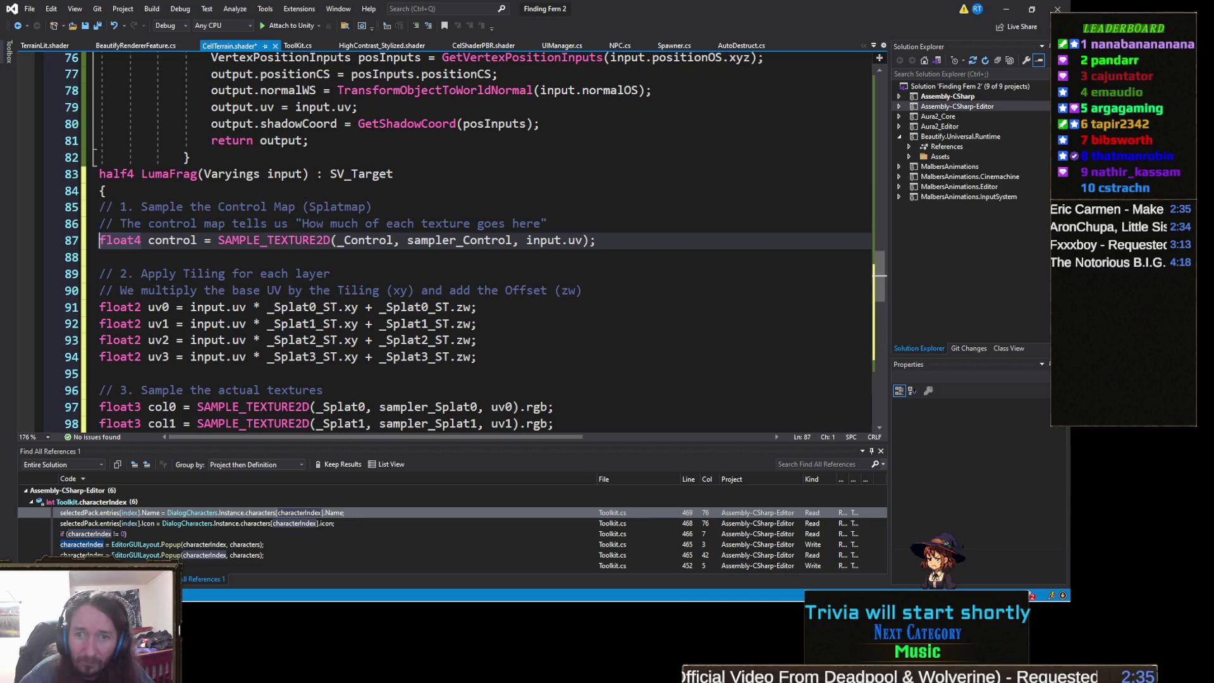
key("ctrl+shift+End")
key("ctrl+c")
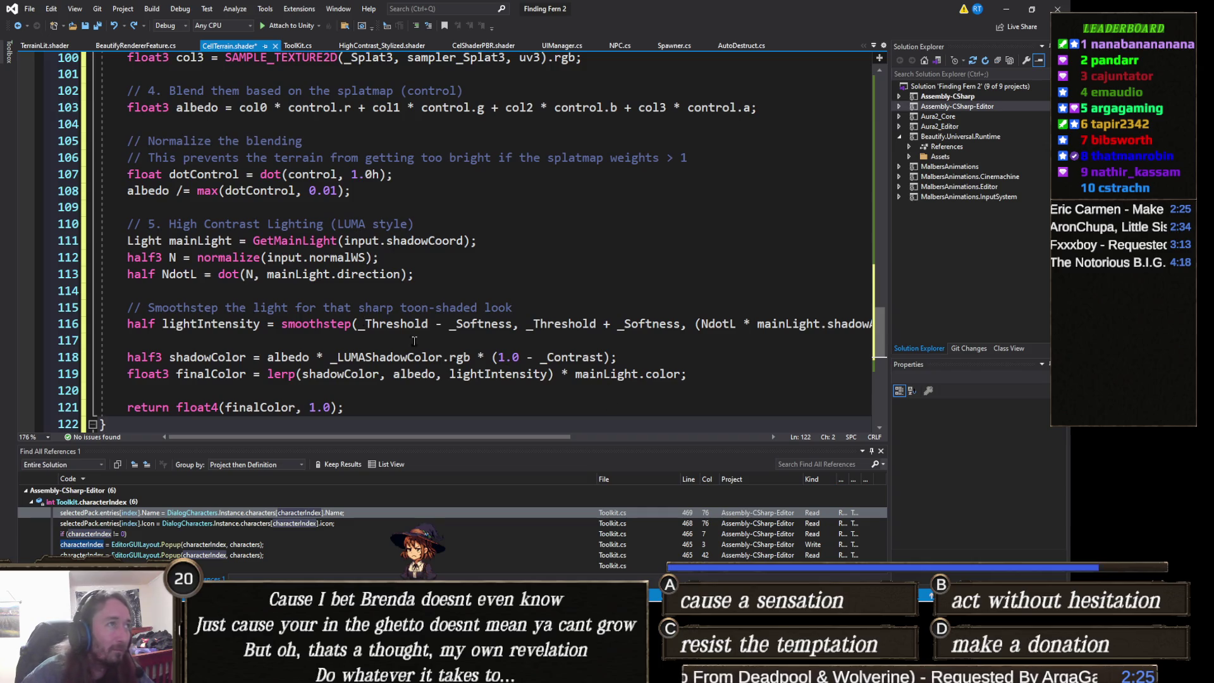
Undo LumaFrag back to the saved Simple Splatmap Blending version and collapse its body.
key("ctrl+z")
key("ctrl+y")
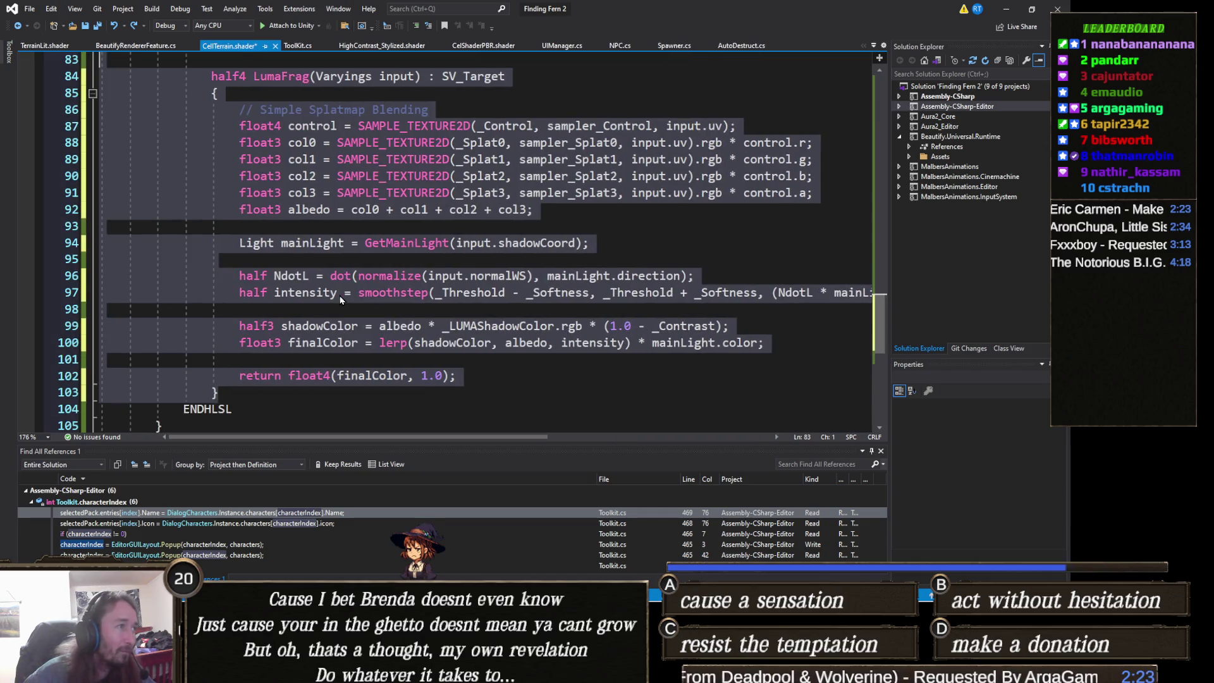
scroll(340, 298, "up", 6)
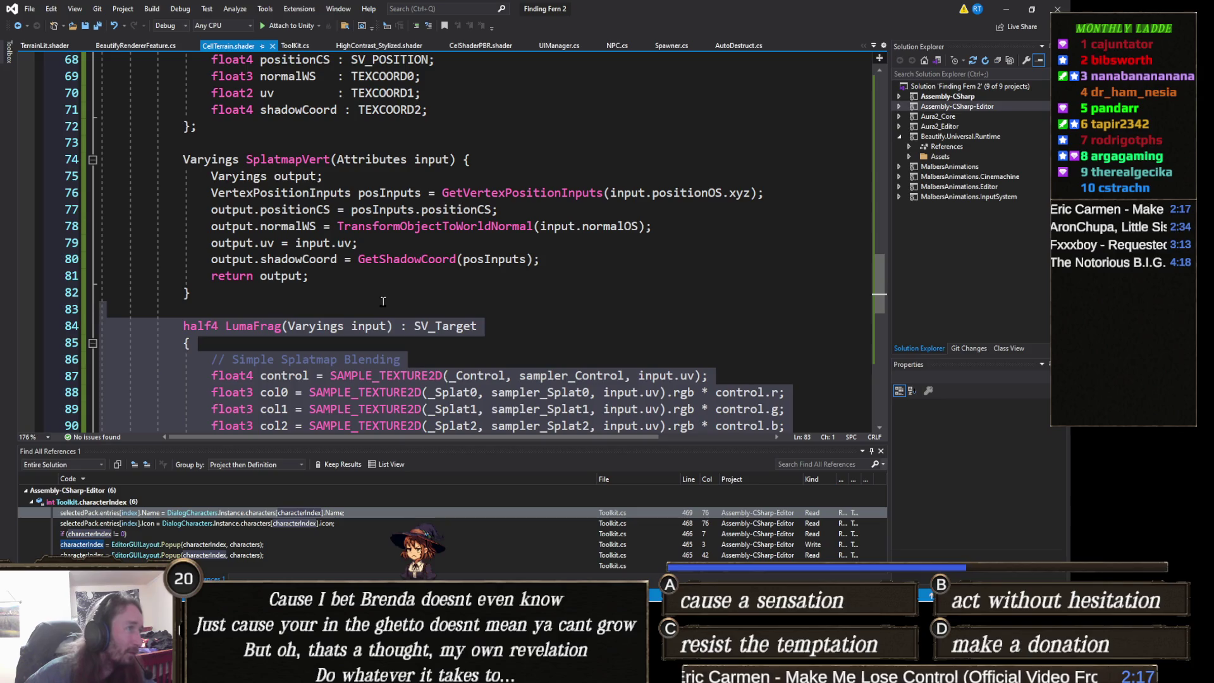
key("ctrl+z")
scroll(353, 316, "down", 4)
scroll(353, 316, "down", 2)
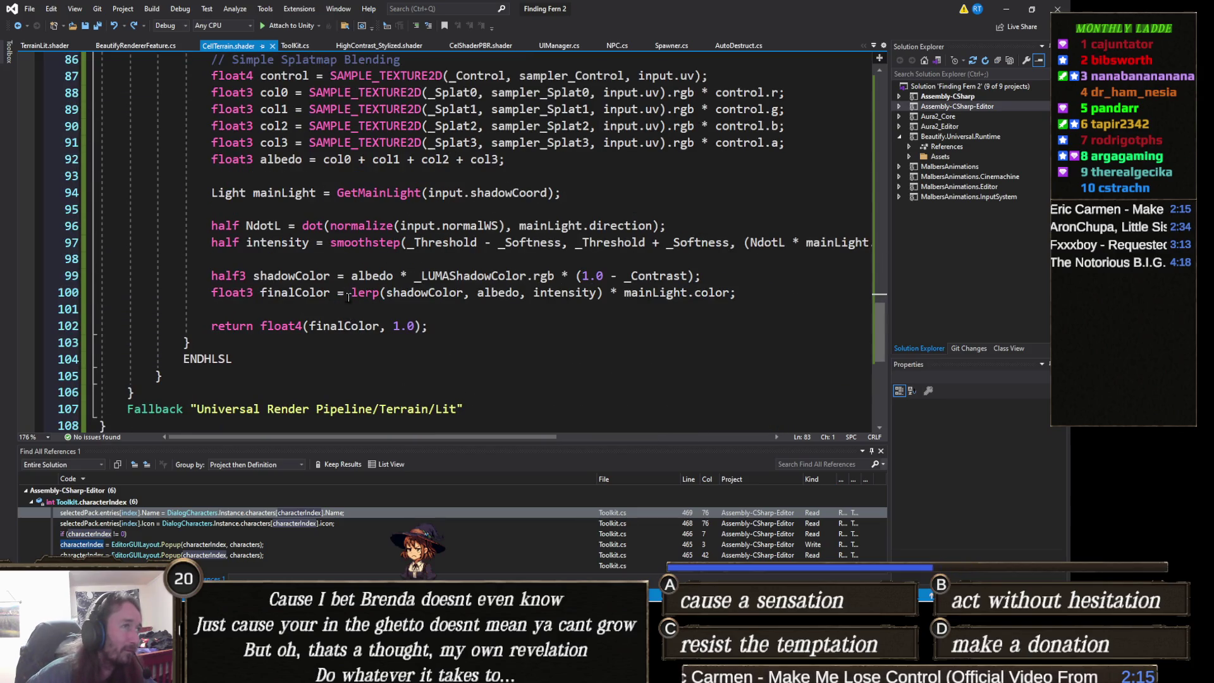
scroll(338, 297, "up", 5)
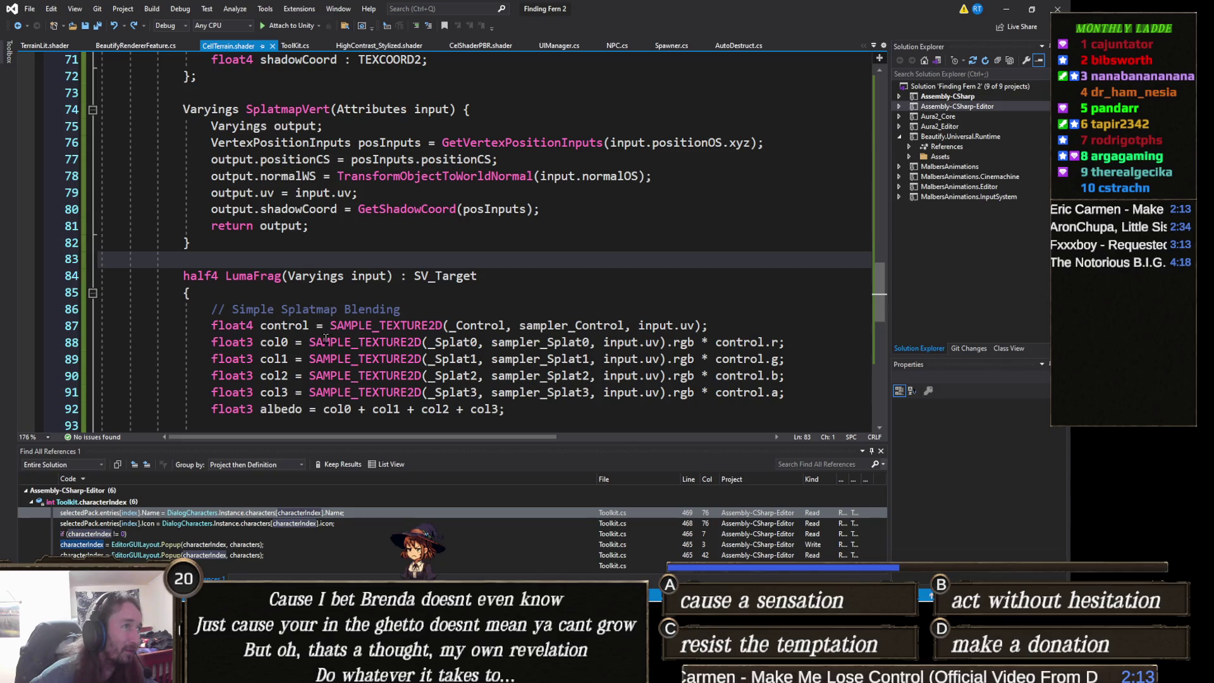
scroll(229, 297, "down", 4)
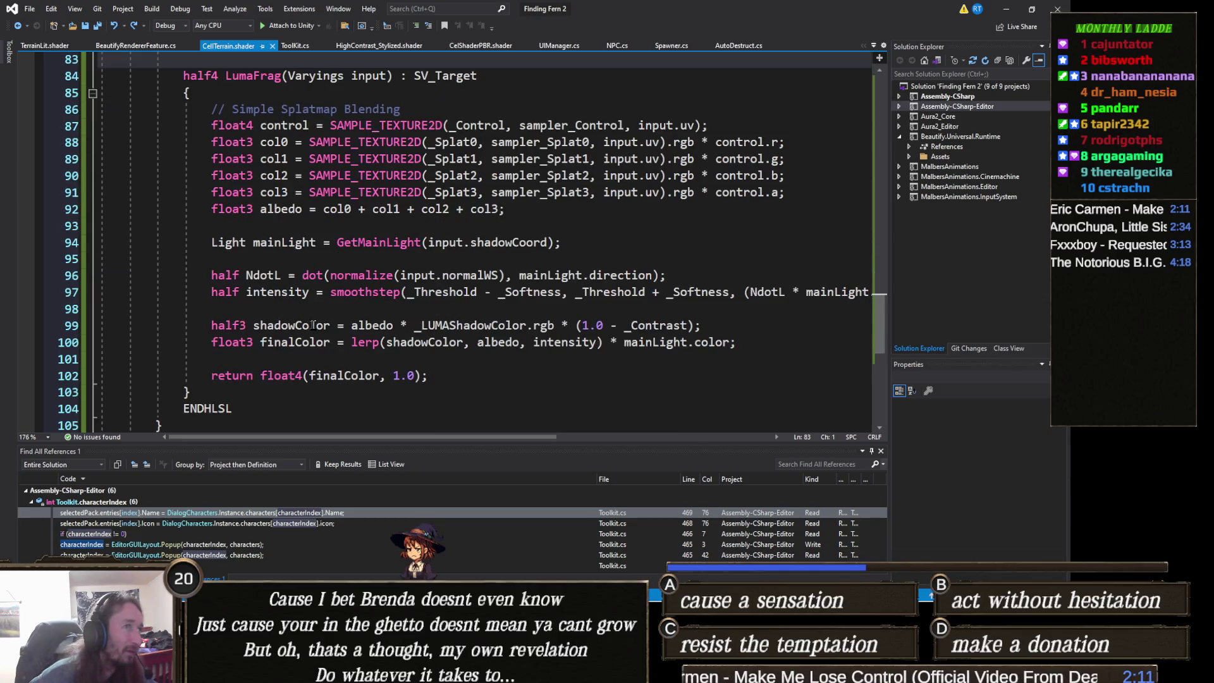
scroll(357, 347, "up", 1)
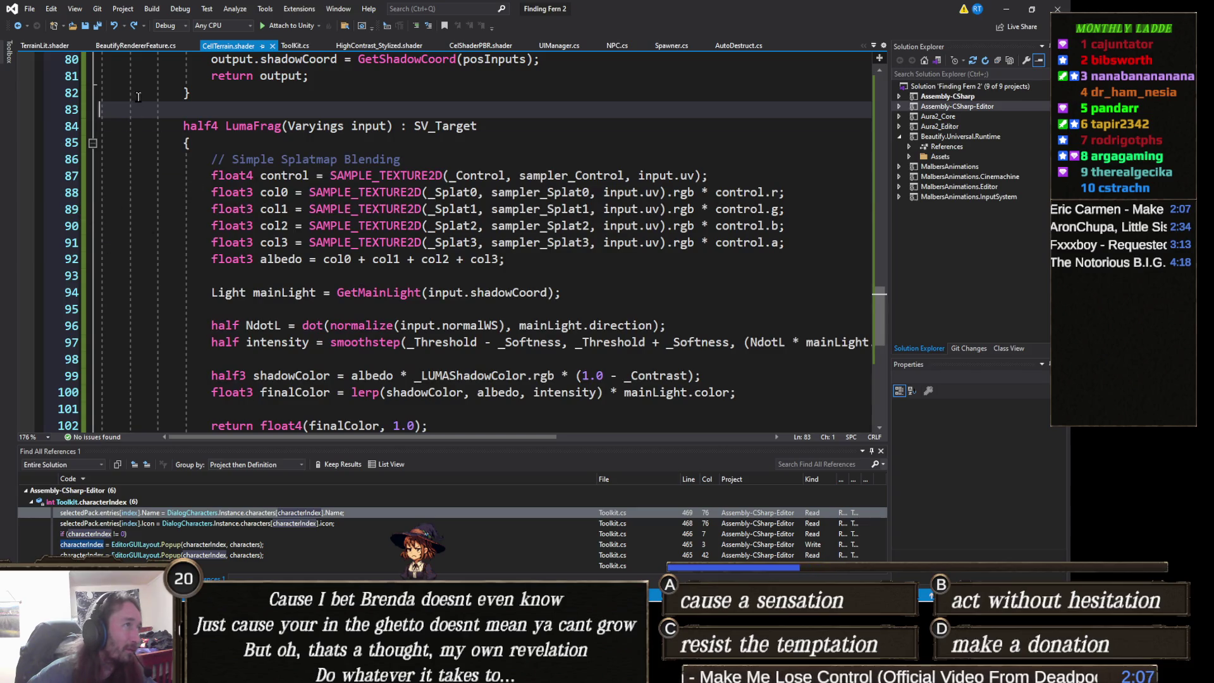
left_click(92, 143)
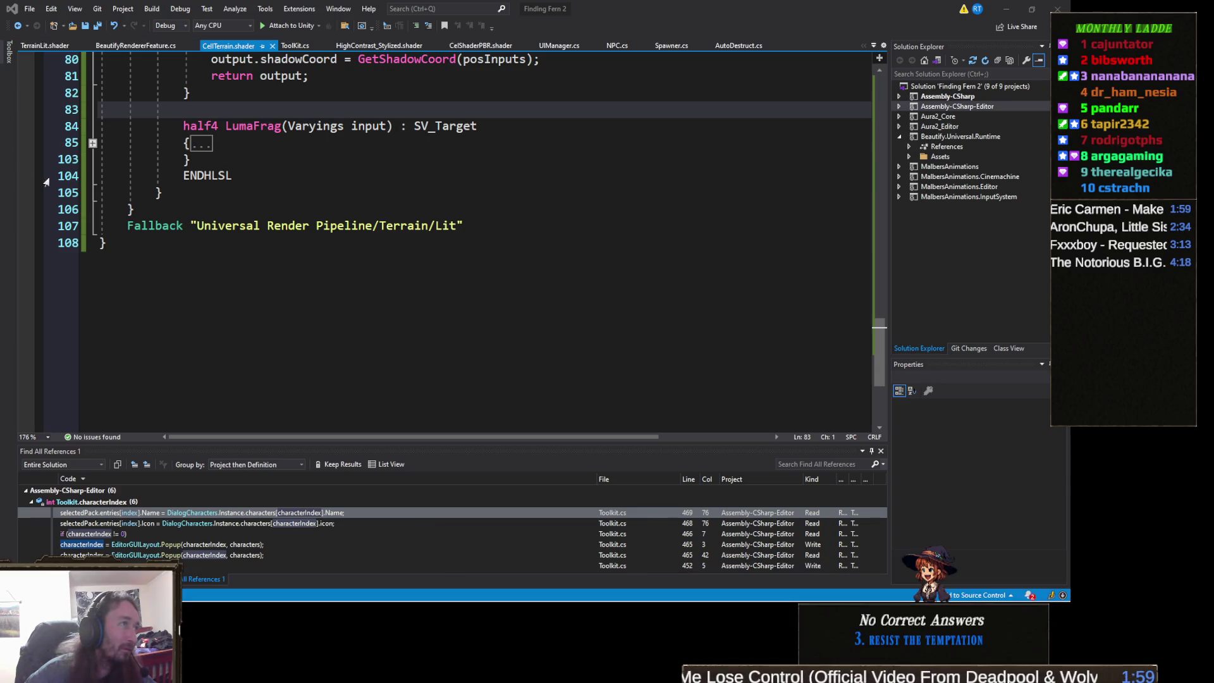
Replace the collapsed LumaFrag with the pasted, commented five-step version.
left_click_drag(209, 166, 52, 102)
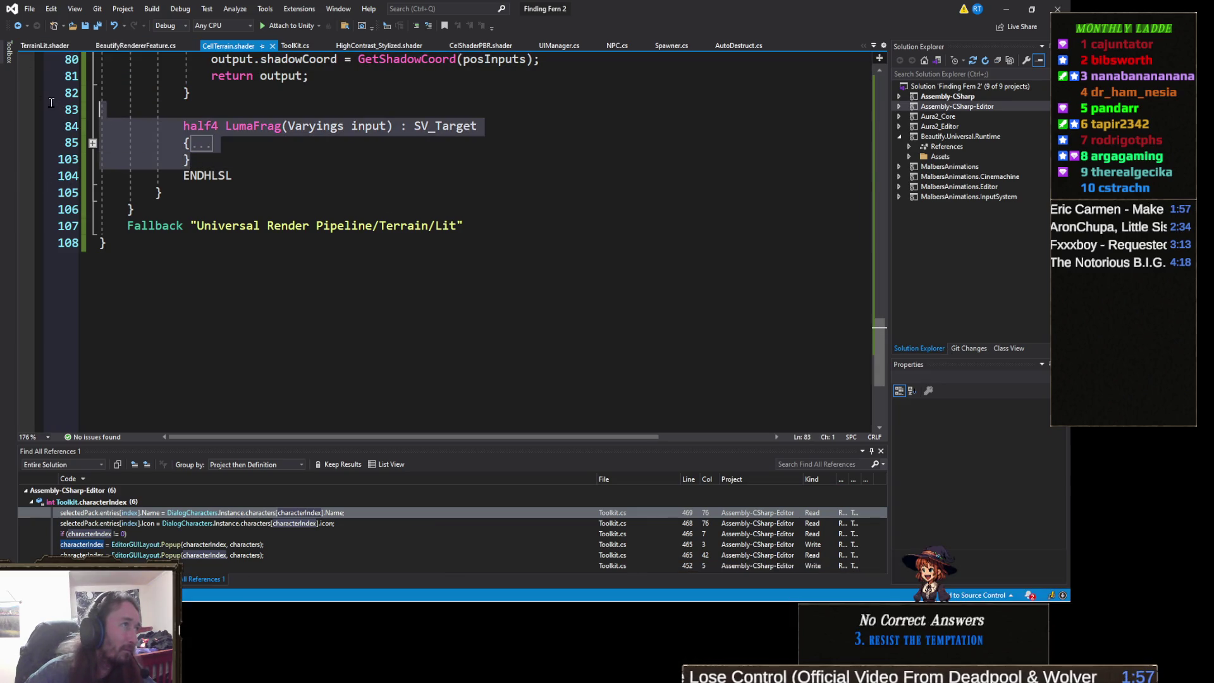
key("ctrl+v")
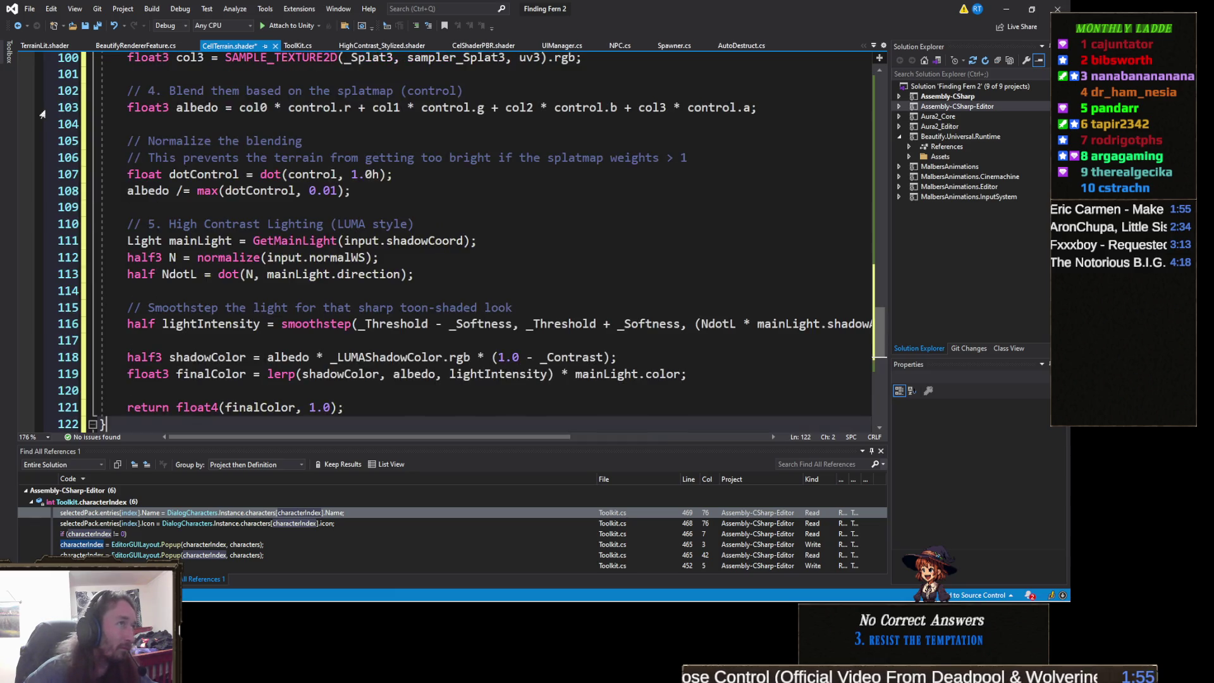
scroll(180, 175, "down", 2)
scroll(180, 175, "up", 9)
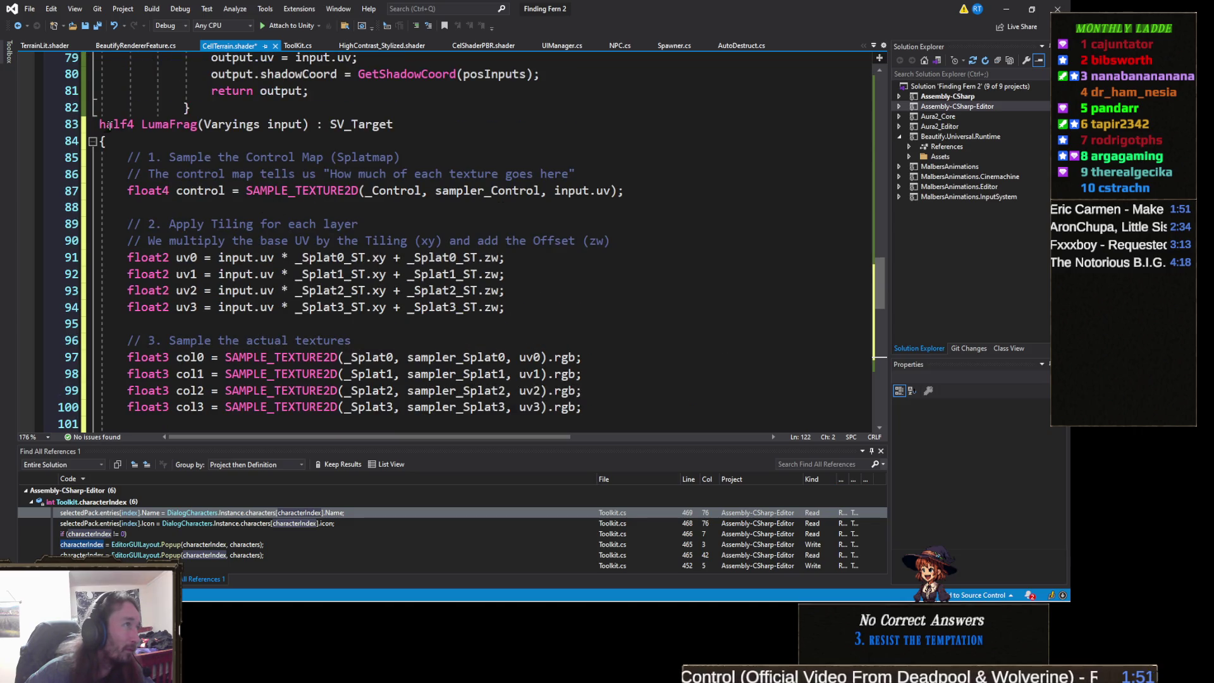
Indent the new LumaFrag body two levels, save CelTerrain.shader, and switch to Unity.
left_click(95, 126)
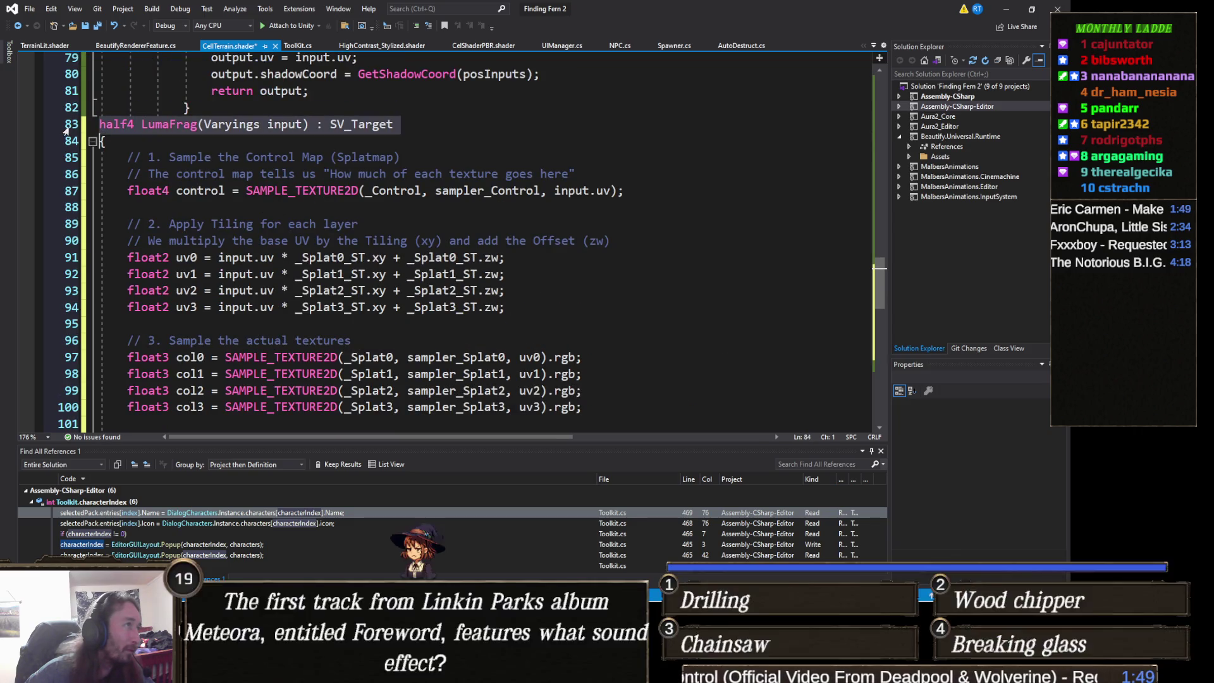
scroll(218, 209, "down", 9)
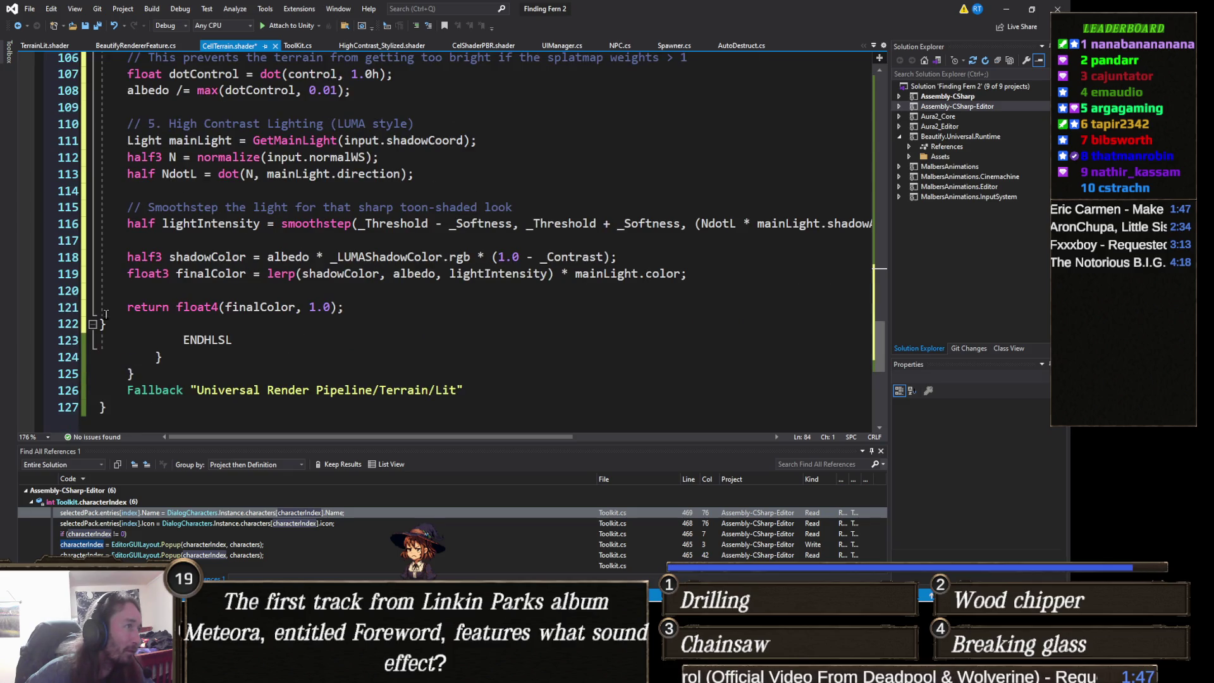
left_click(104, 340, "shift")
scroll(370, 303, "up", 2)
scroll(370, 304, "down", 3)
key("Tab")
scroll(370, 300, "up", 3)
scroll(369, 297, "down", 3)
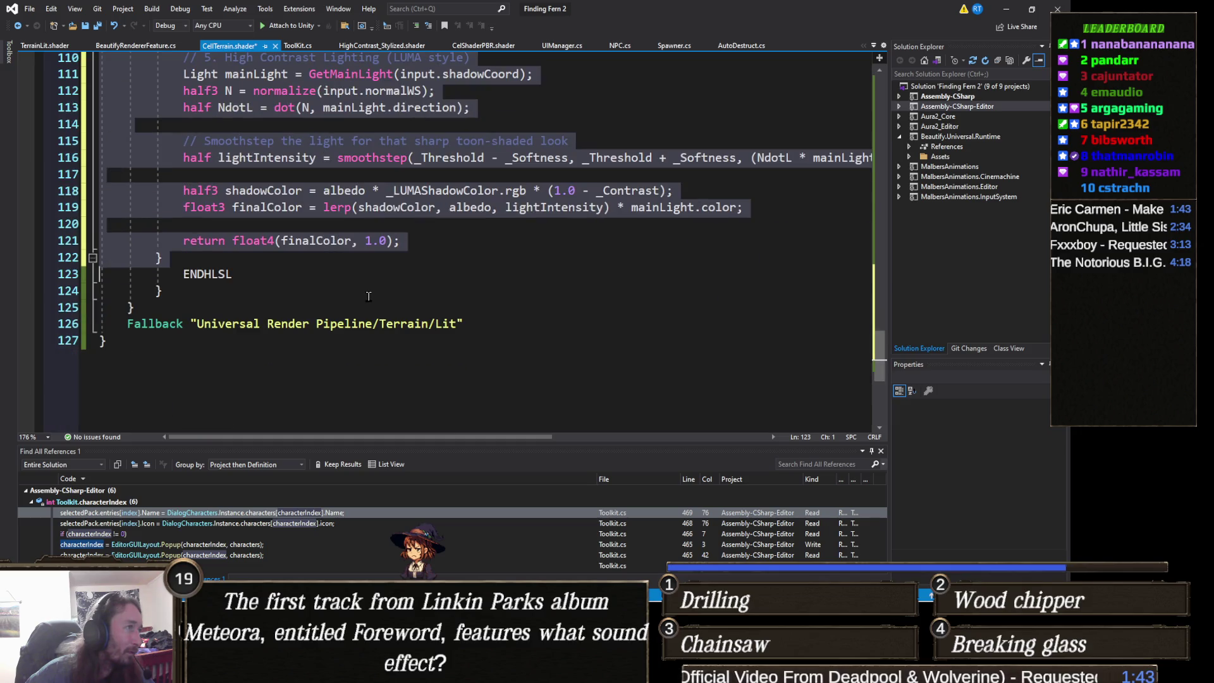
key("Tab")
scroll(364, 291, "up", 3)
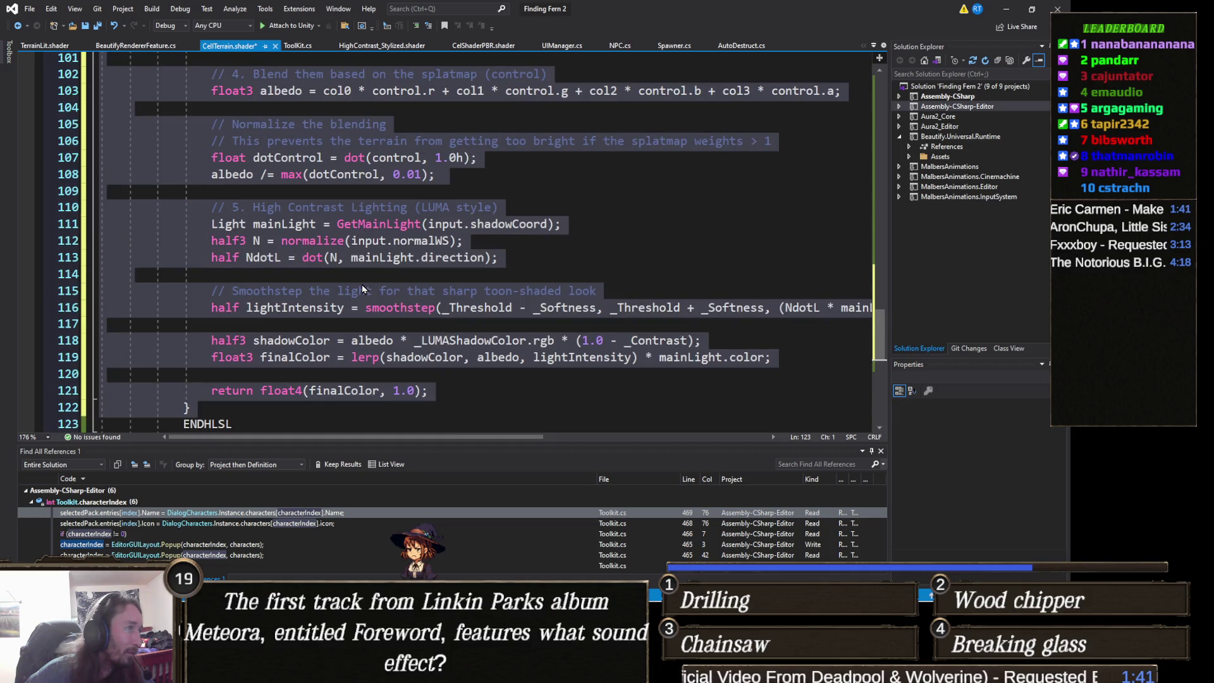
key("ctrl+s")
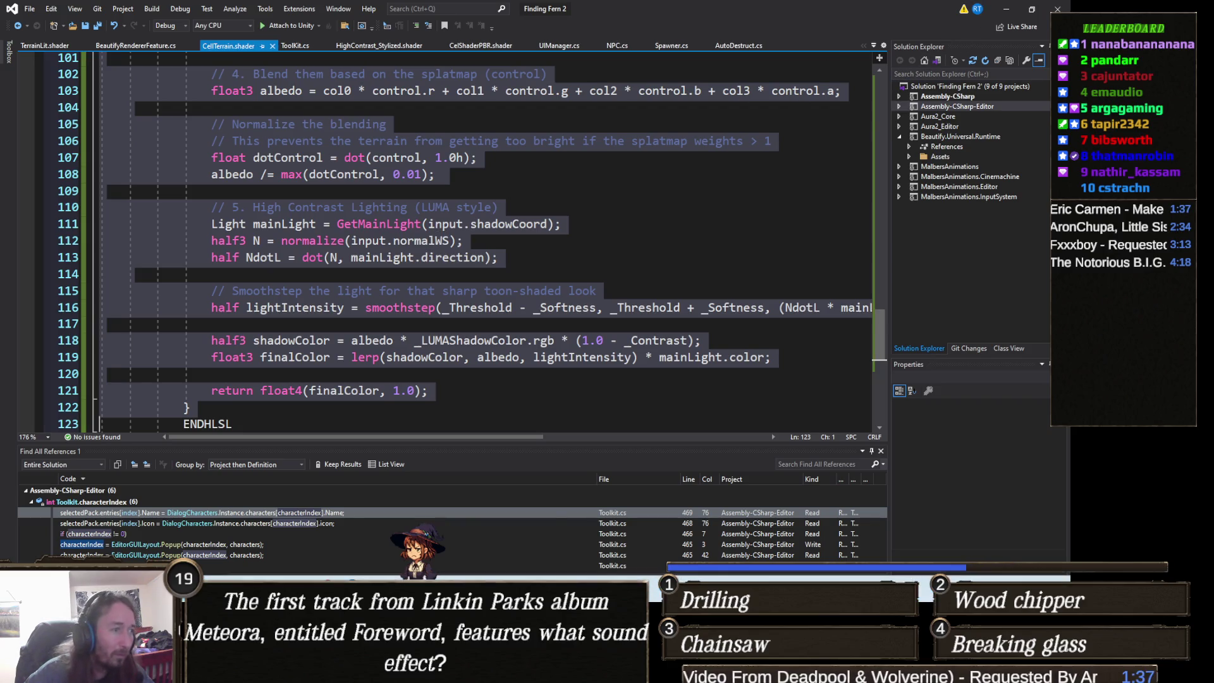
key("alt+Tab")
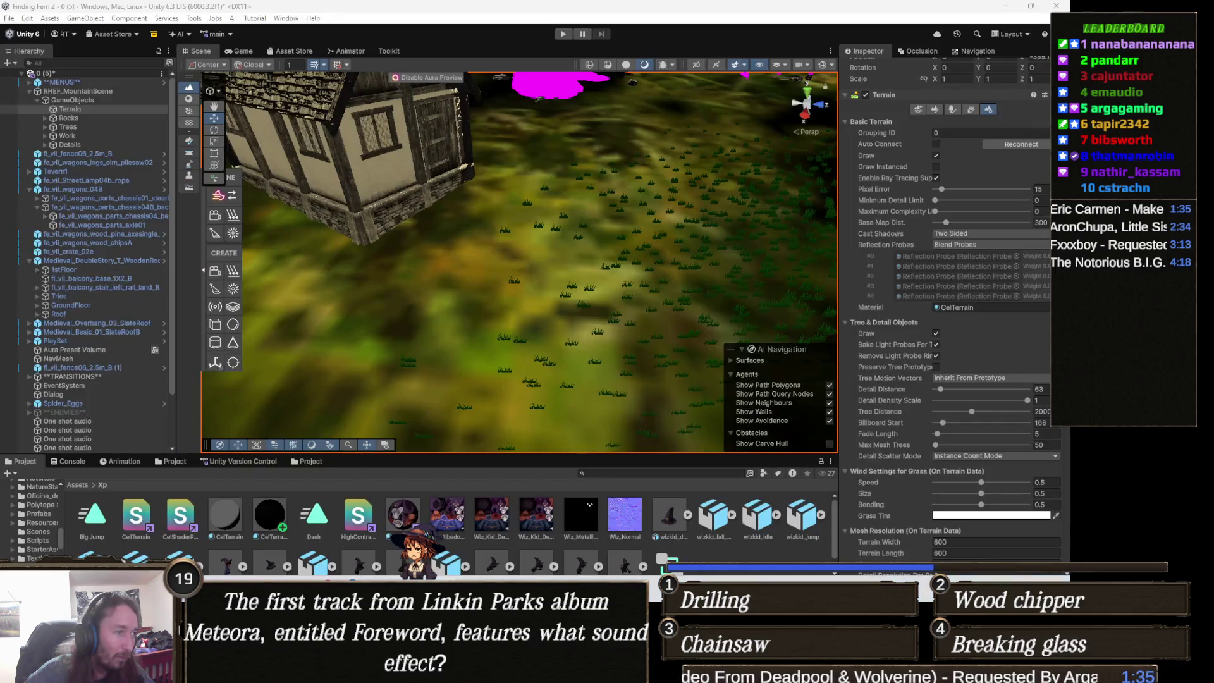
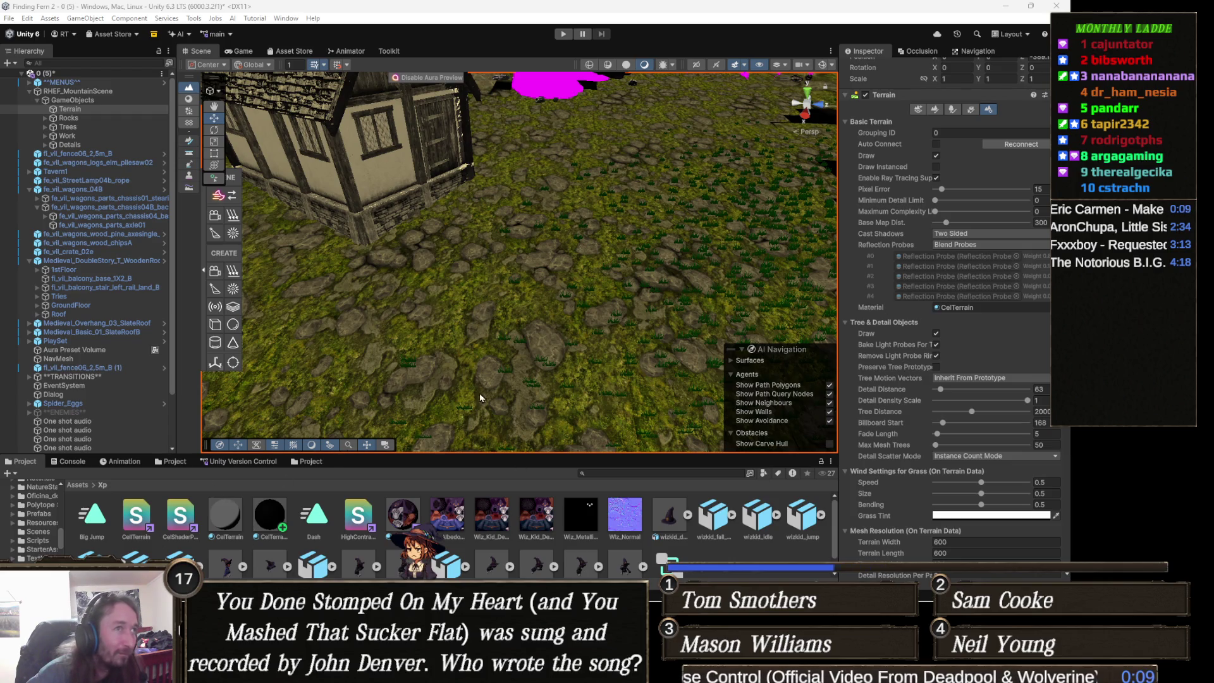
Select the large rock near the house and nudge it along its Z axis.
mouse_move(530, 351)
left_mouse_down()
mouse_move(527, 339)
mouse_move(609, 352)
mouse_move(493, 266)
mouse_move(528, 329)
mouse_move(624, 281)
mouse_move(652, 208)
mouse_move(590, 209)
mouse_move(329, 278)
mouse_move(206, 222)
mouse_move(361, 274)
mouse_move(347, 273)
left_mouse_up()
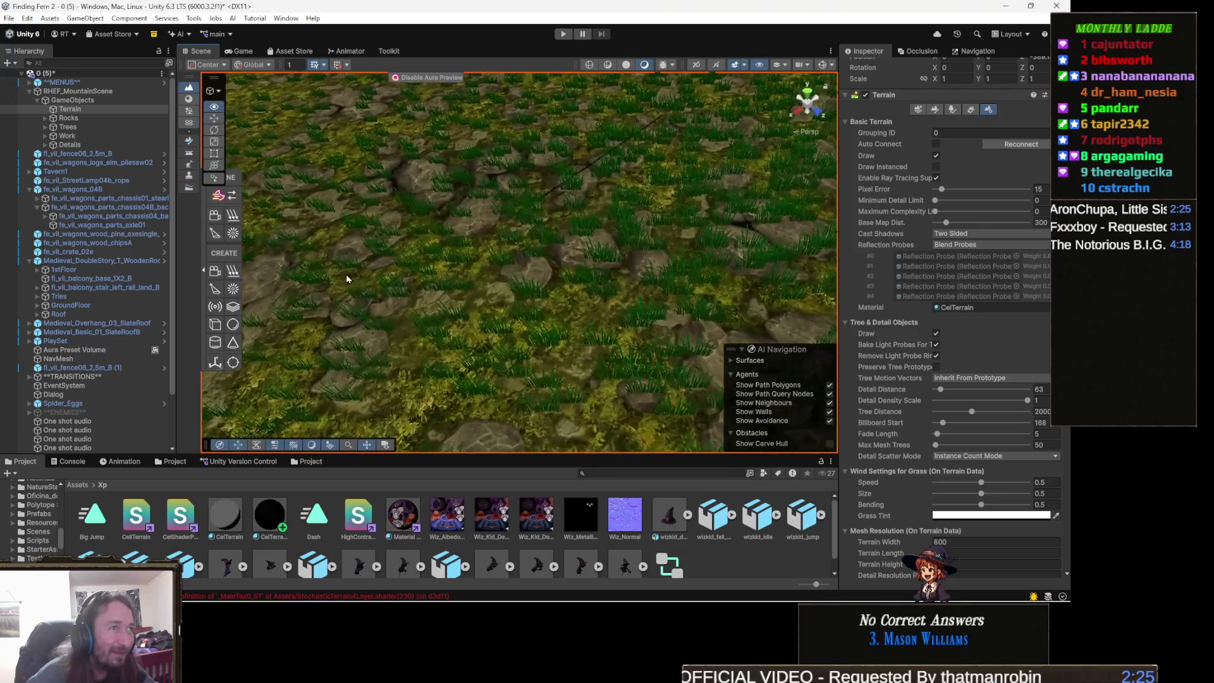
scroll(417, 264, "down", 6)
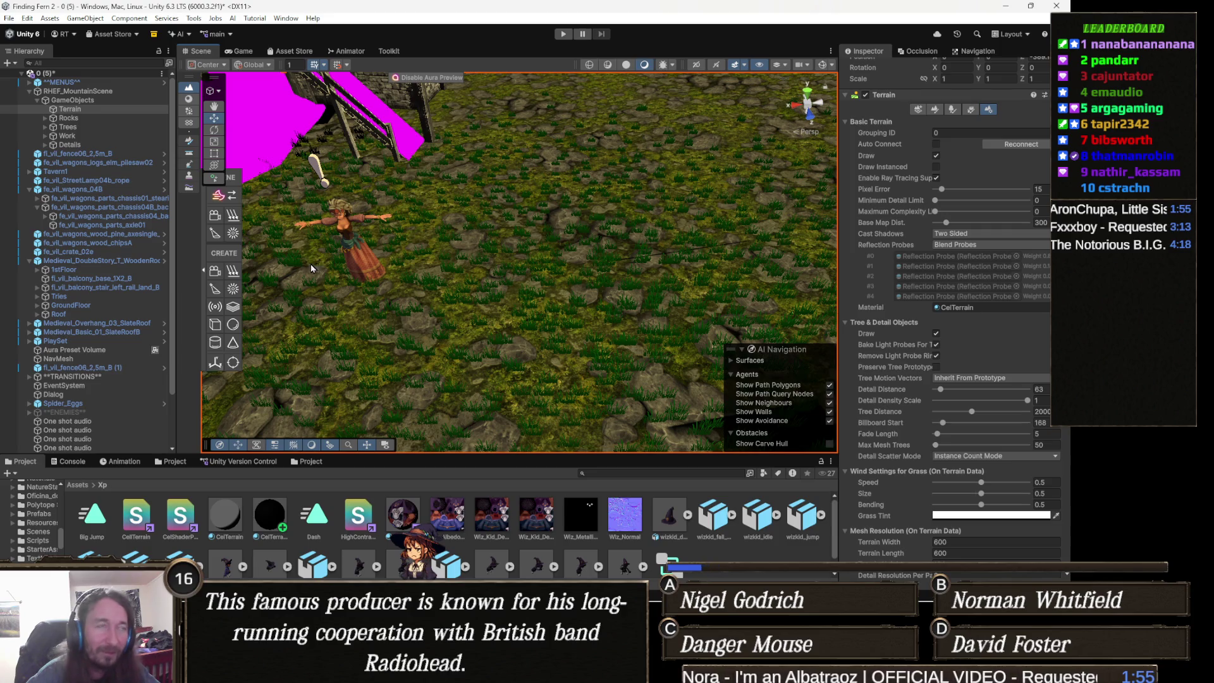
mouse_move(312, 258)
left_mouse_down()
mouse_move(413, 229)
mouse_move(168, 243)
mouse_move(531, 257)
mouse_move(626, 309)
mouse_move(580, 298)
mouse_move(626, 319)
mouse_move(586, 423)
mouse_move(473, 330)
left_mouse_up()
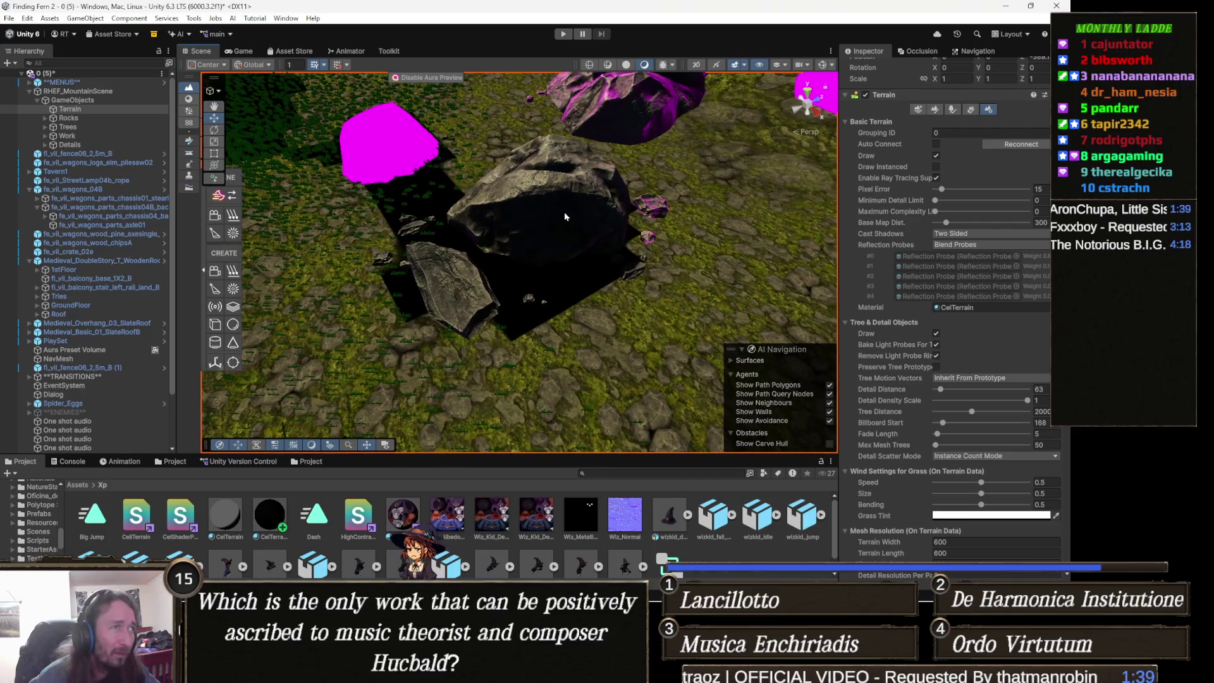
left_click(566, 213)
mouse_move(575, 188)
left_mouse_down()
mouse_move(637, 166)
mouse_move(399, 250)
mouse_move(556, 189)
mouse_move(575, 293)
mouse_move(565, 282)
mouse_move(528, 355)
mouse_move(502, 333)
left_mouse_up()
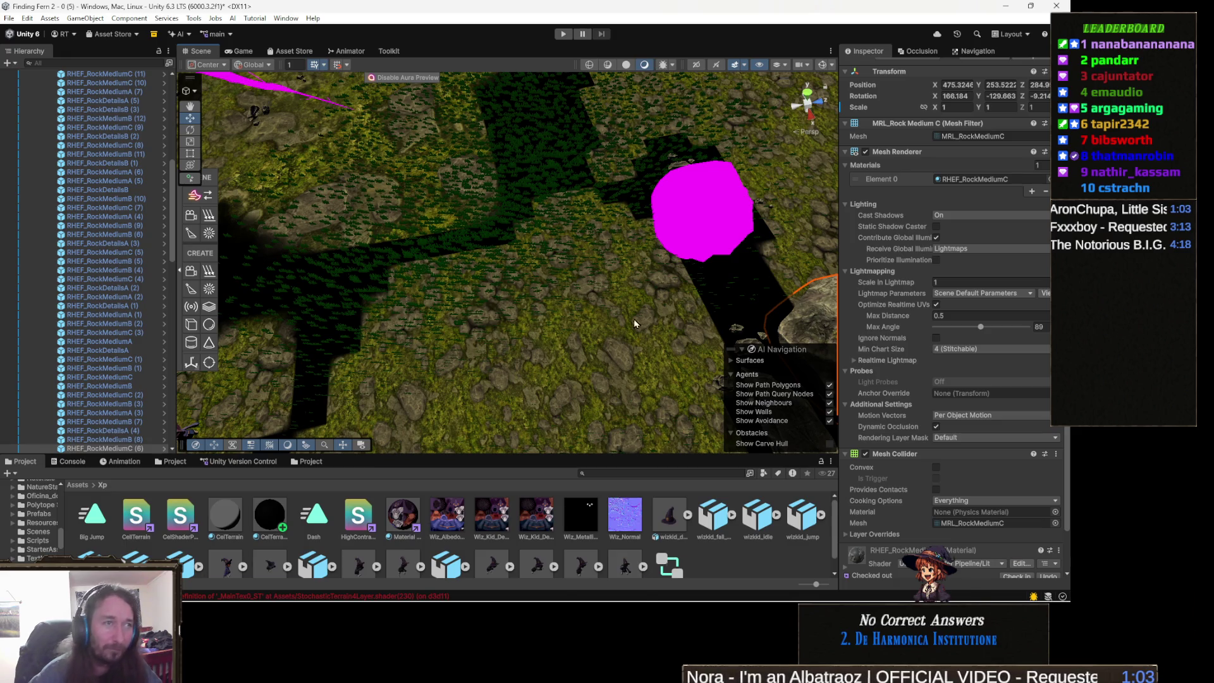
mouse_move(478, 301)
left_mouse_down()
mouse_move(680, 205)
mouse_move(654, 232)
left_mouse_up()
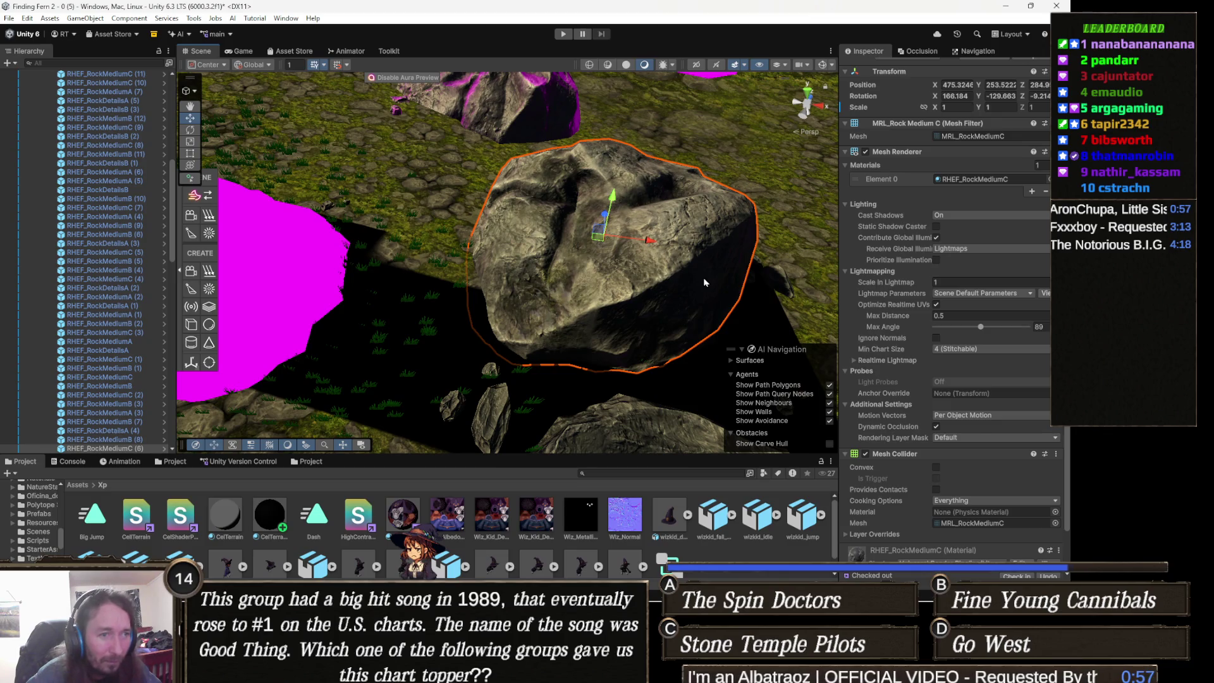
Set the large rock's material shader to Custom > HighContrast_Stylized.
scroll(901, 358, "down", 2)
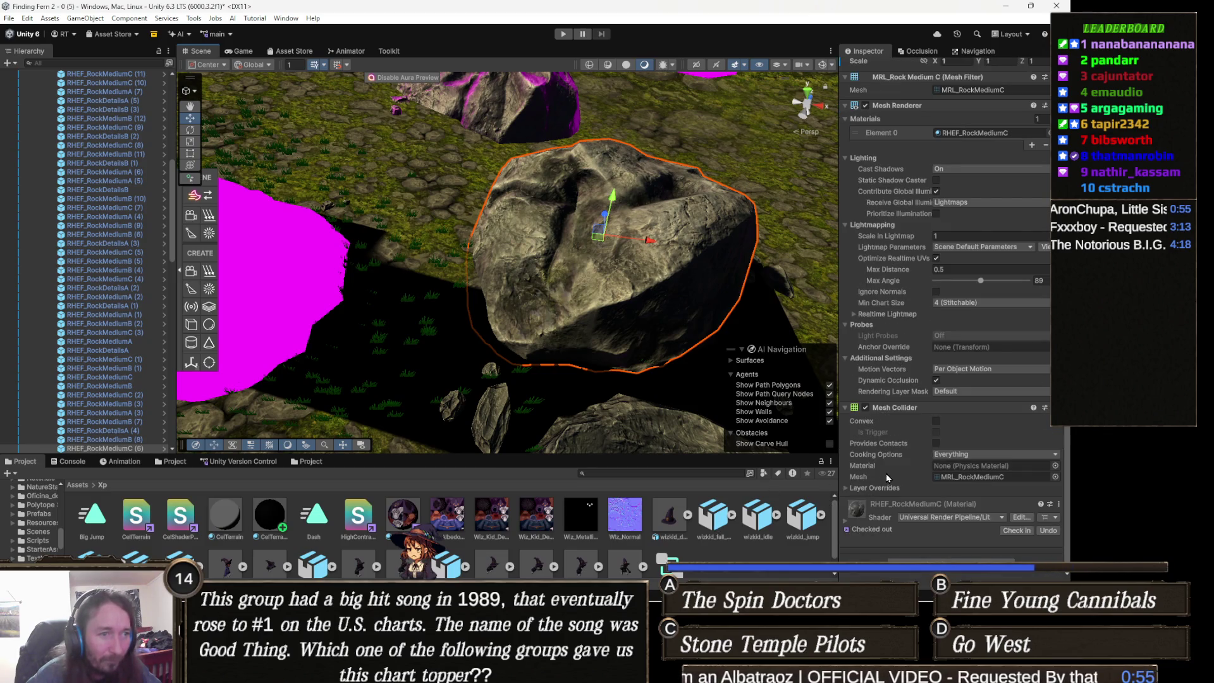
scroll(879, 494, "down", 8)
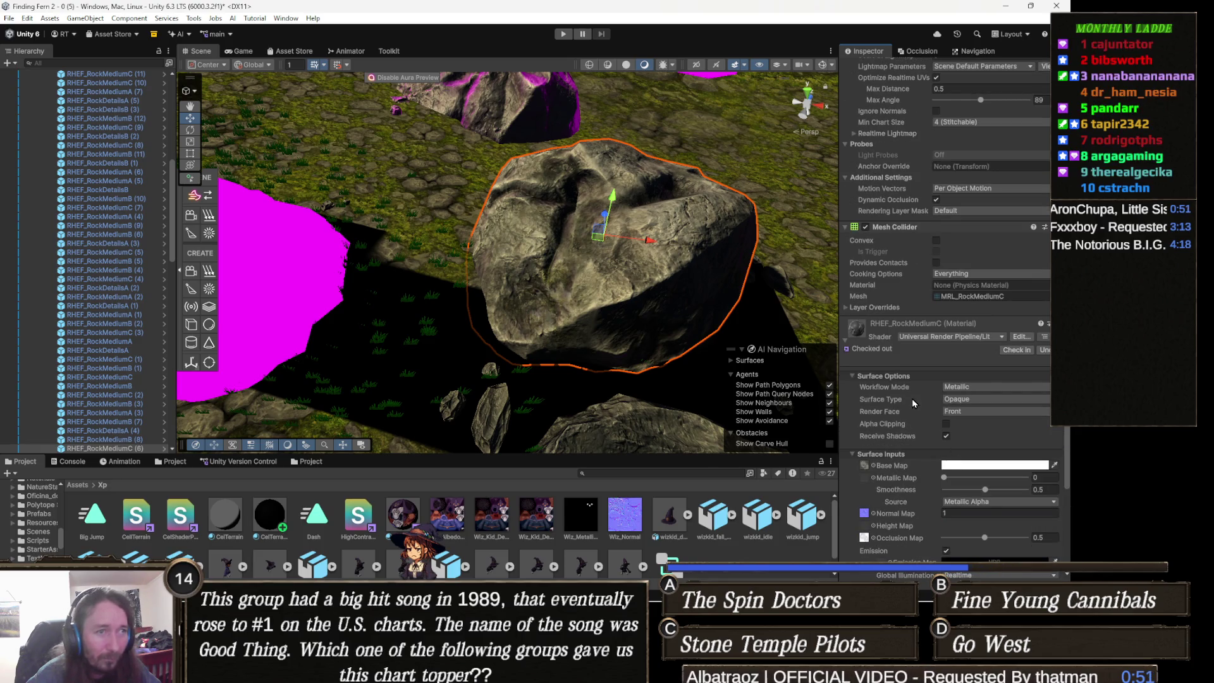
scroll(913, 397, "down", 3)
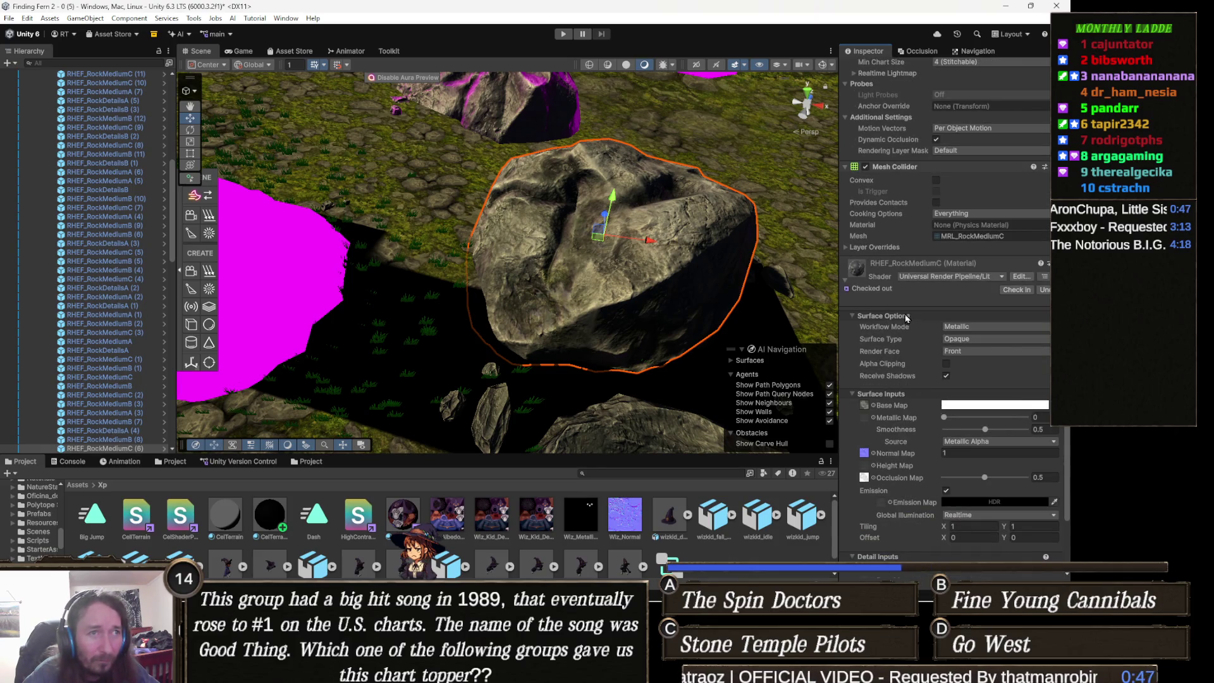
left_click(962, 283)
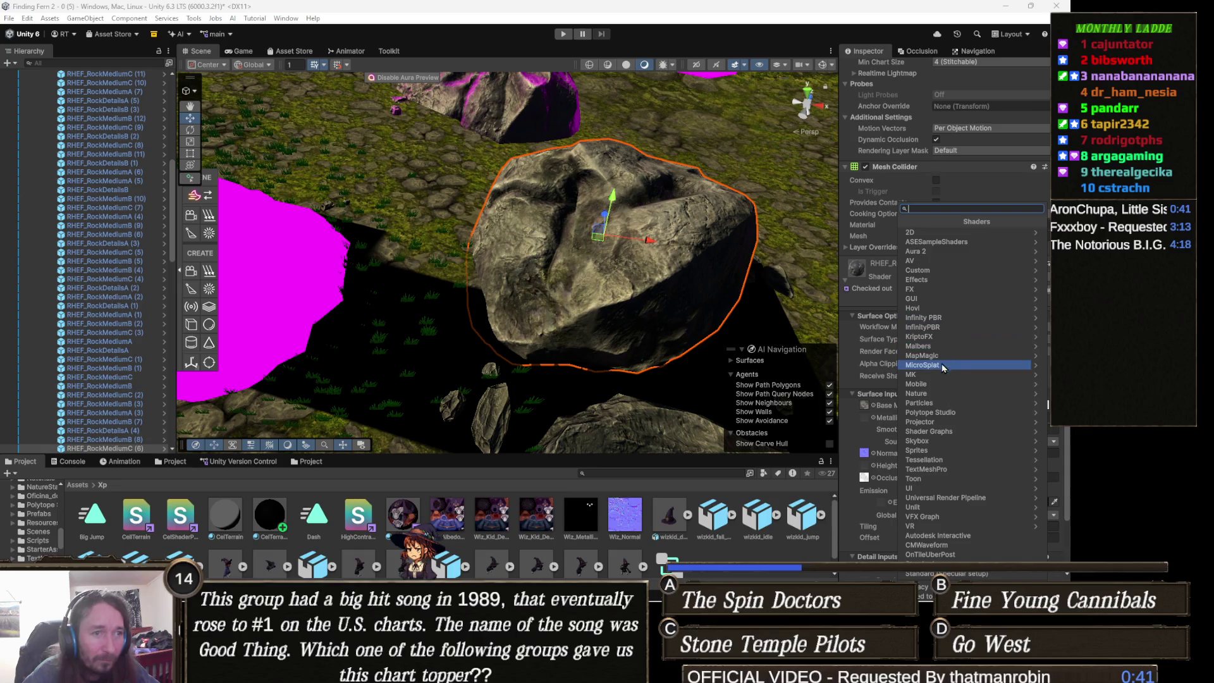
left_click(942, 270)
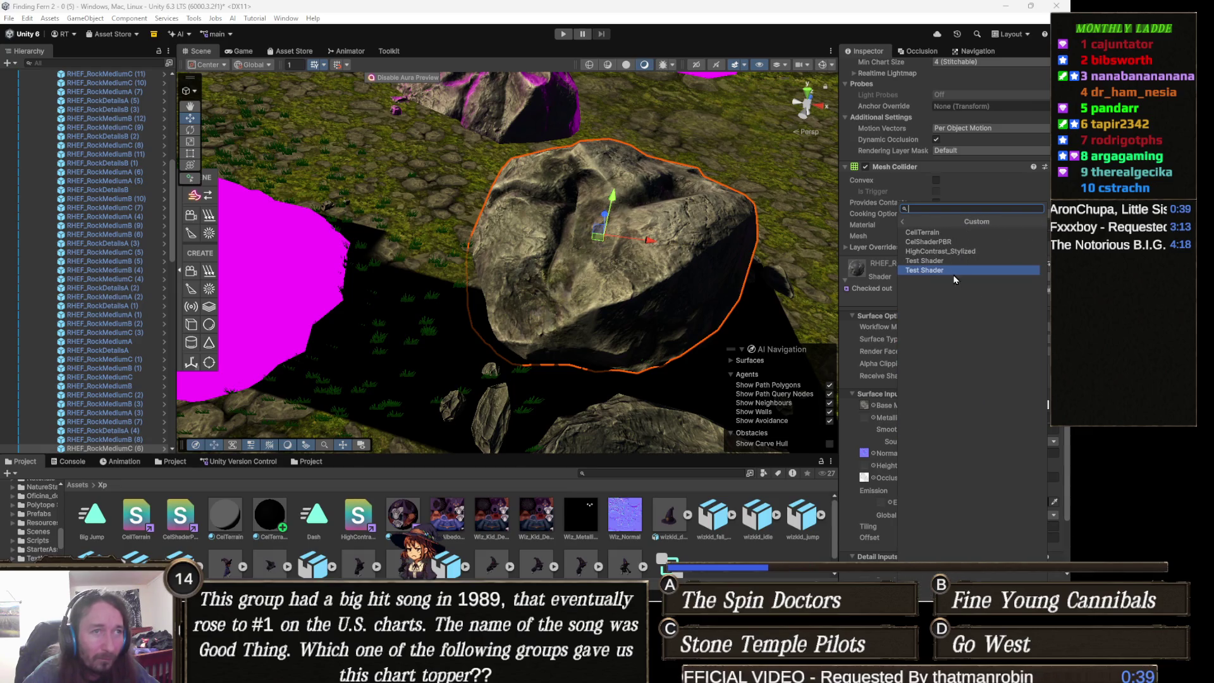
left_click(983, 253)
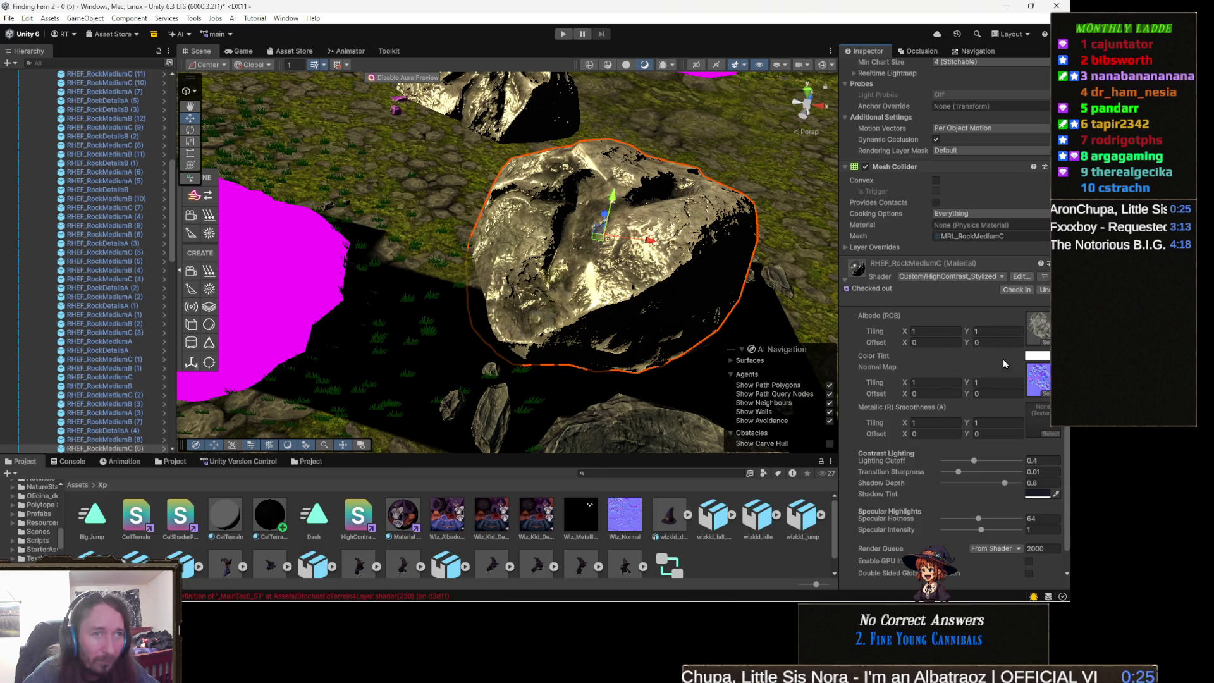
scroll(1001, 360, "down", 2)
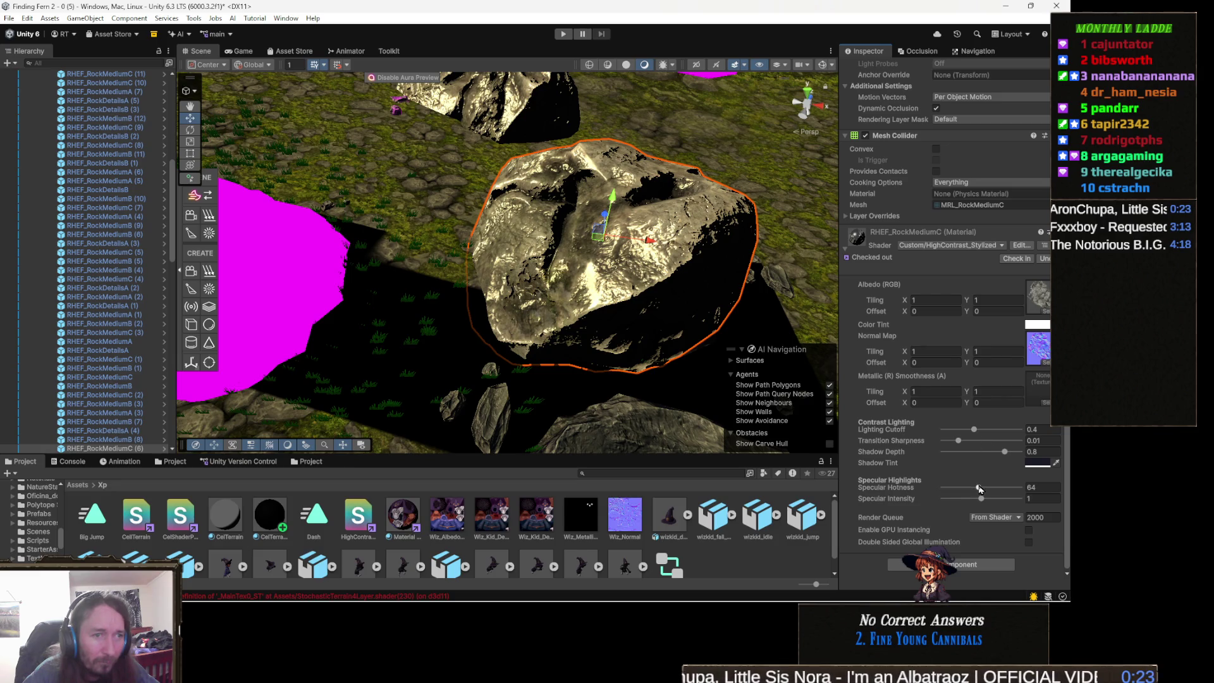
Lower the Lighting Cutoff to 0, then select the magenta RHEF_RockMediumB rock.
left_click_drag(974, 430, 941, 439)
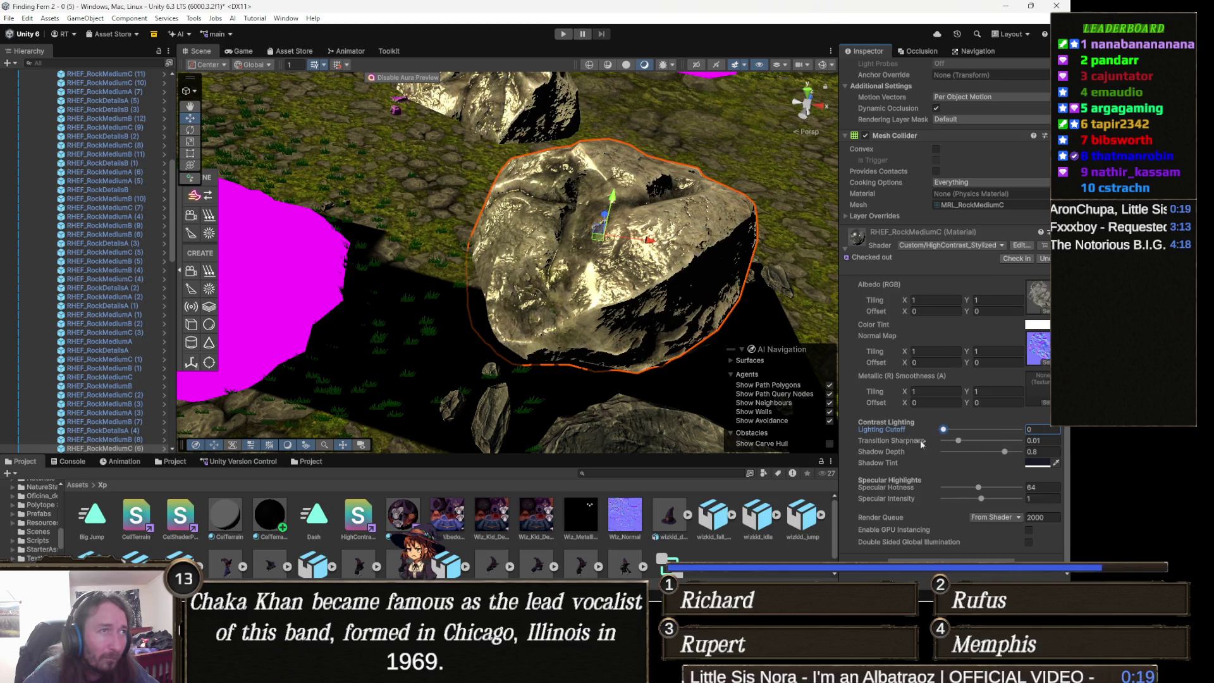
mouse_move(557, 259)
left_mouse_down()
mouse_move(589, 251)
mouse_move(555, 252)
left_mouse_up()
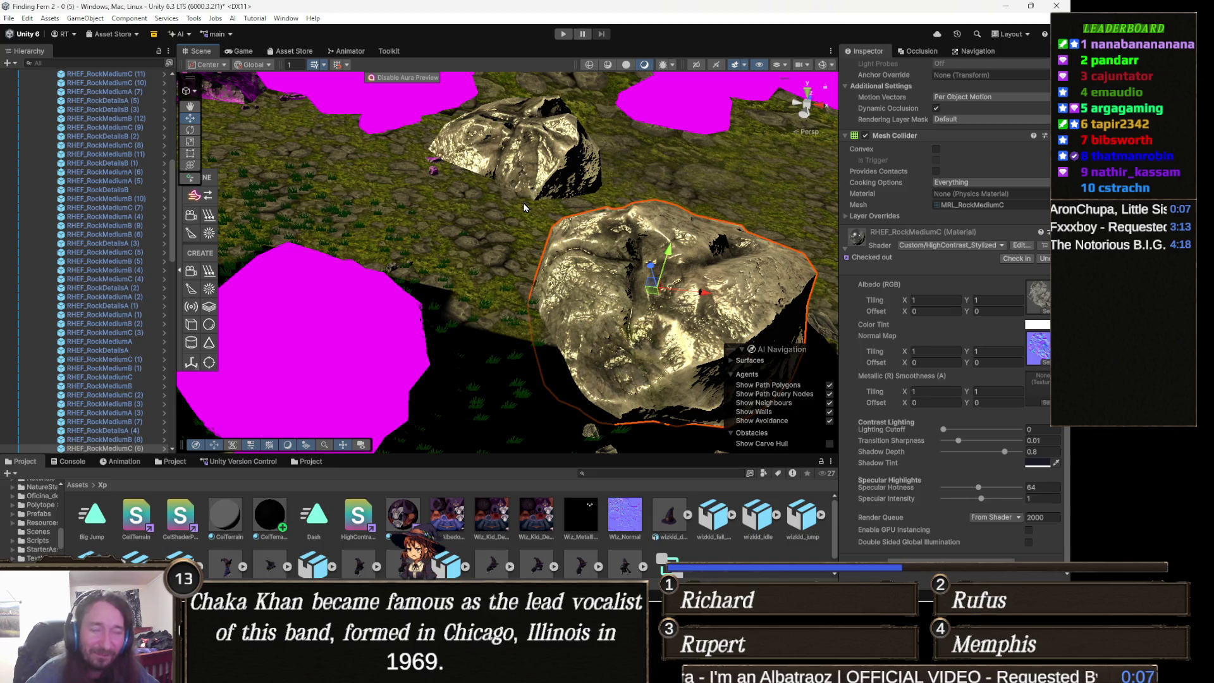
mouse_move(577, 290)
left_mouse_down()
mouse_move(498, 281)
mouse_move(559, 282)
mouse_move(545, 273)
left_mouse_up()
left_click(546, 279)
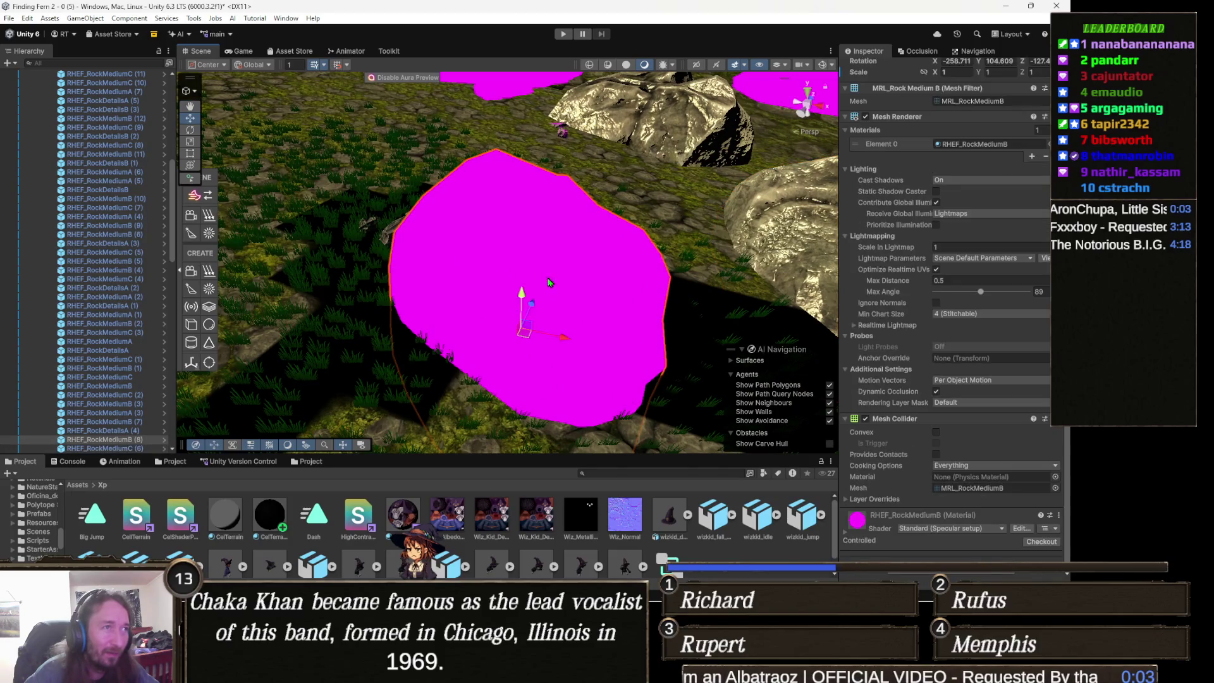
Set the RHEF_RockMediumB material's shader to Universal Render Pipeline > Lit.
scroll(624, 285, "down", 3)
scroll(982, 308, "up", 3)
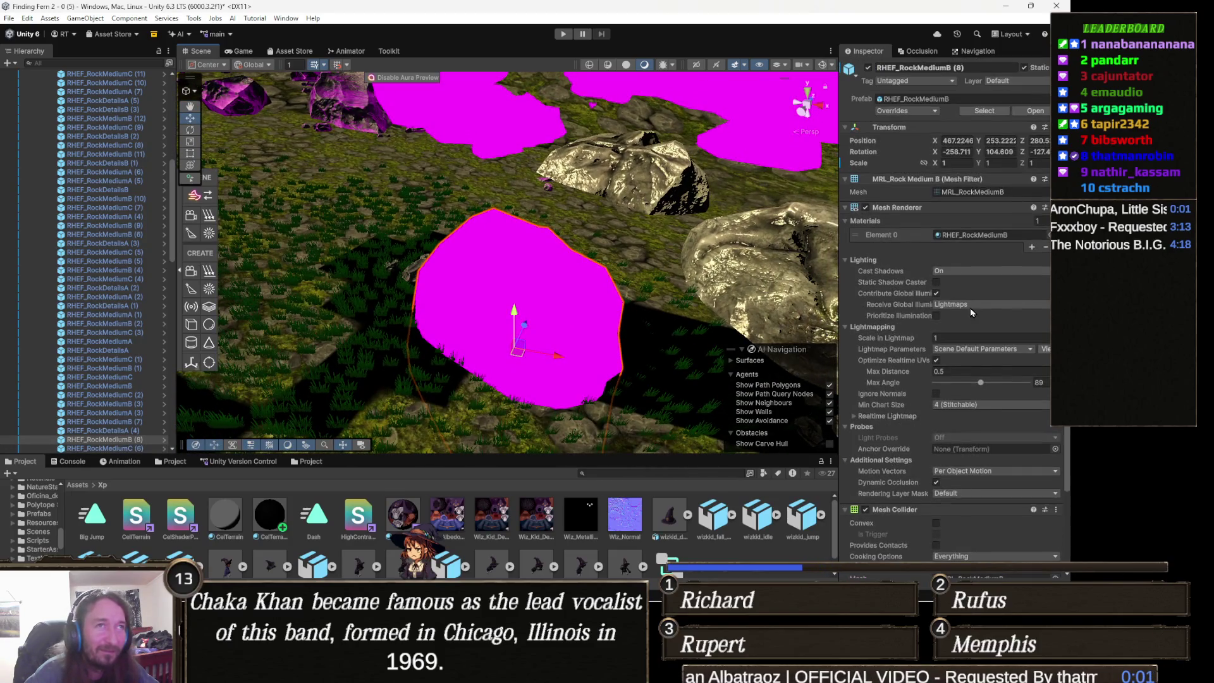
scroll(957, 324, "down", 3)
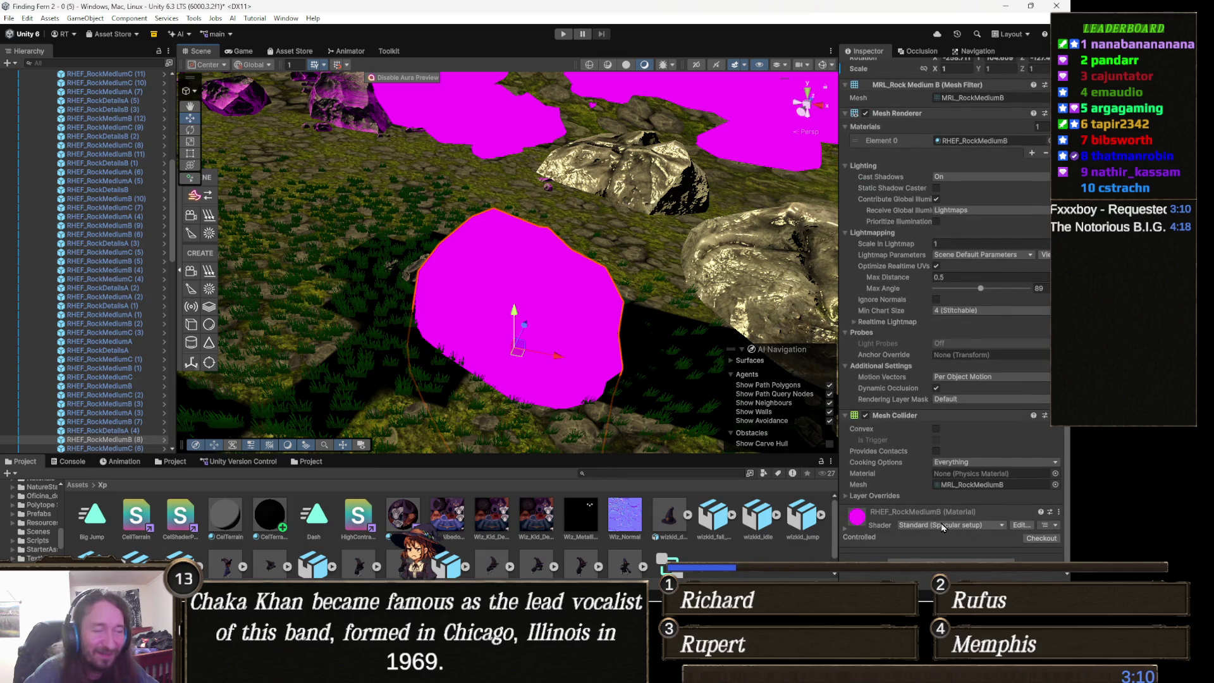
left_click(974, 528)
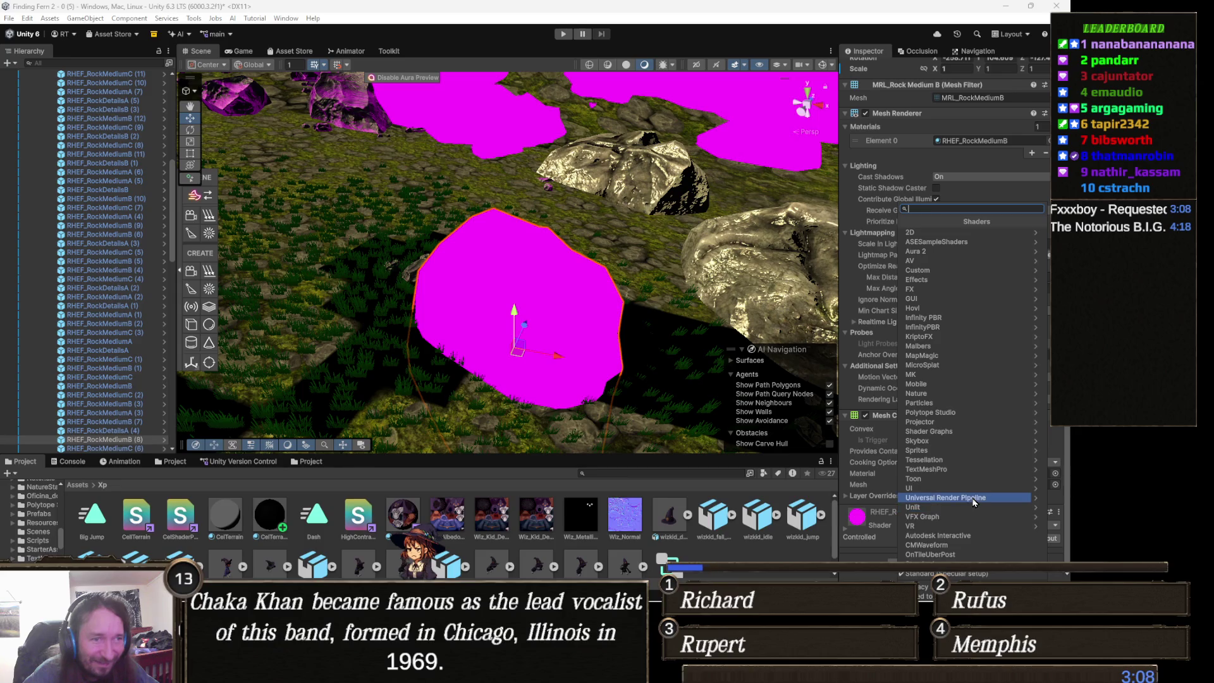
left_click(955, 492)
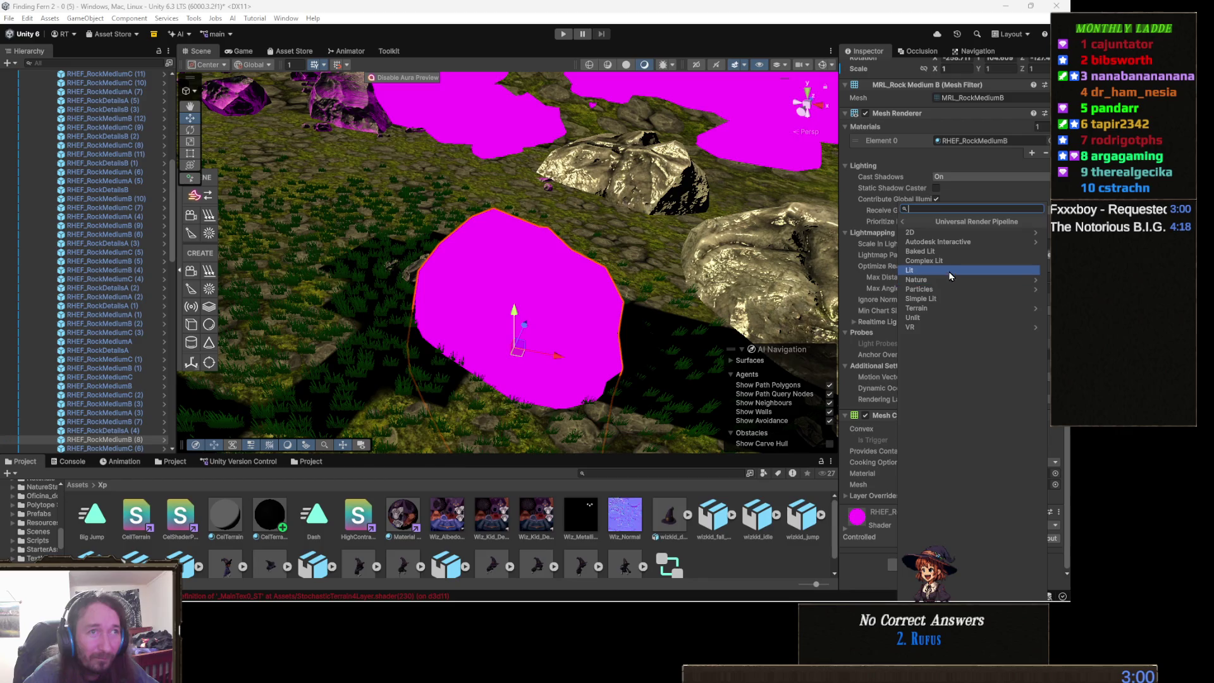
left_click(952, 270)
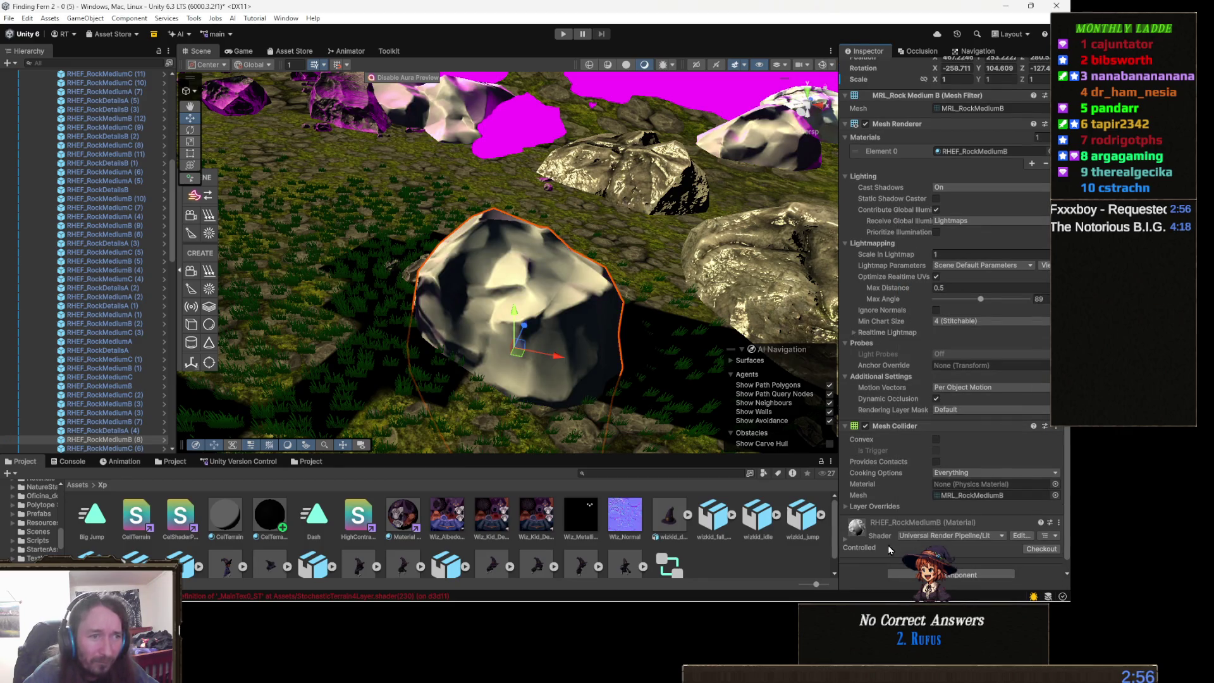
scroll(937, 487, "down", 3)
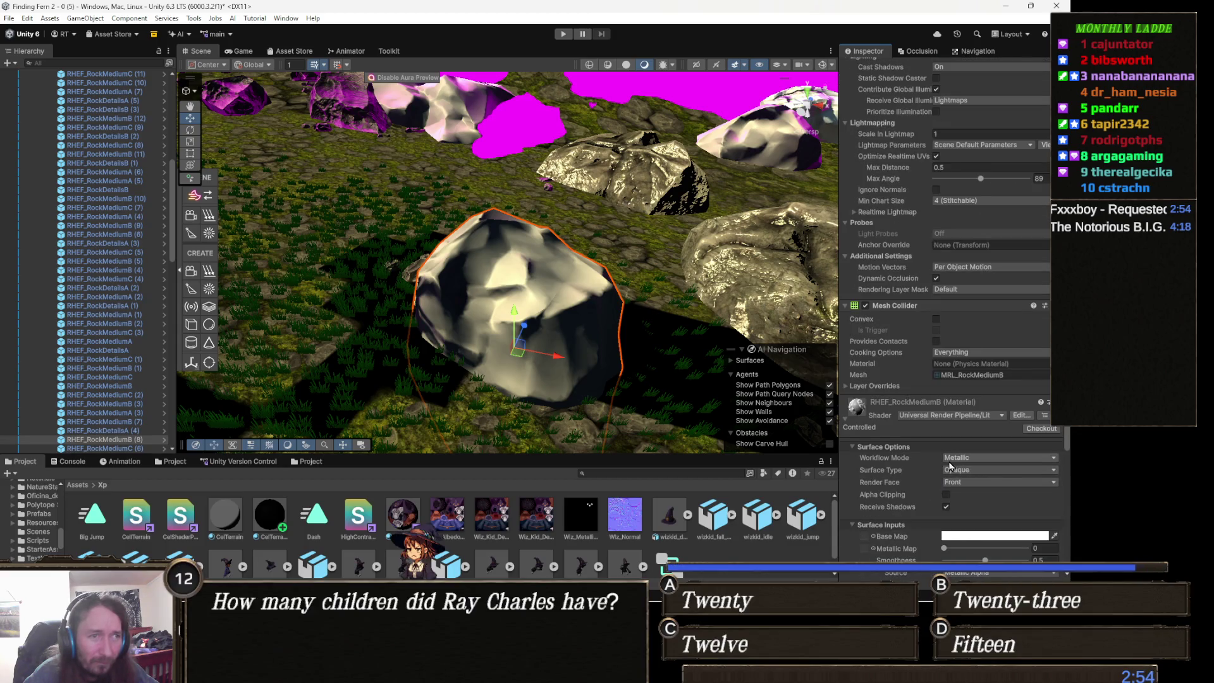
Locate the rock material's normal map and occlusion textures in the Project window.
scroll(947, 465, "down", 3)
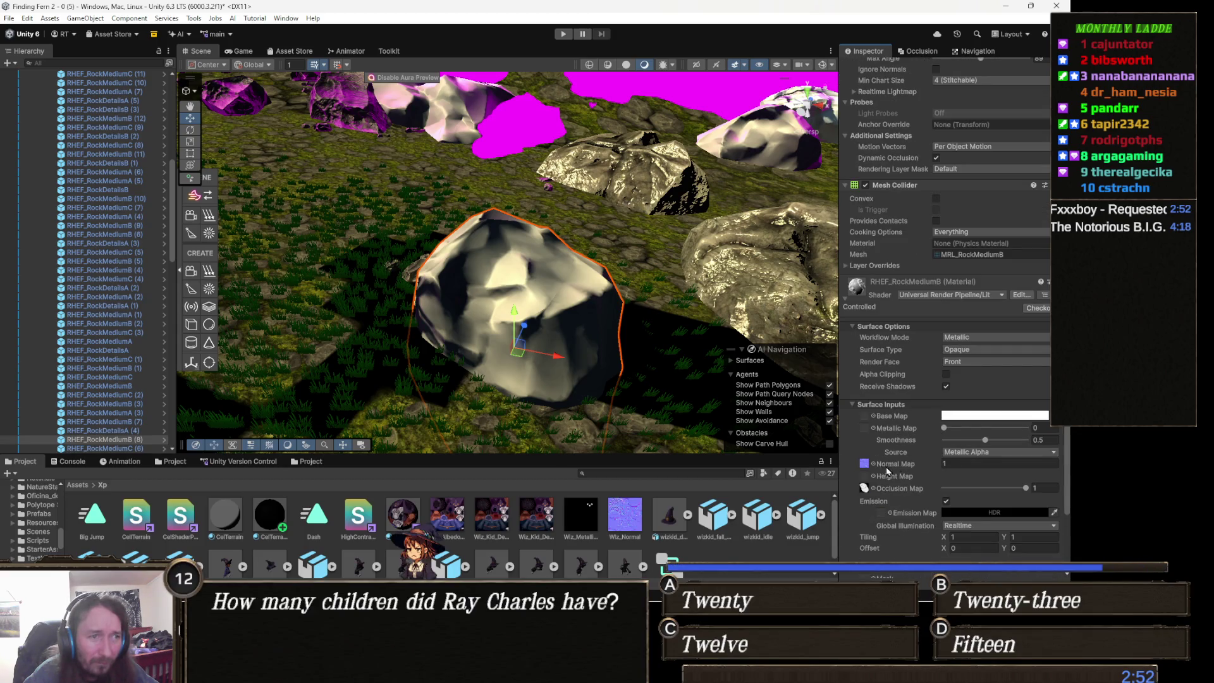
left_click(864, 465)
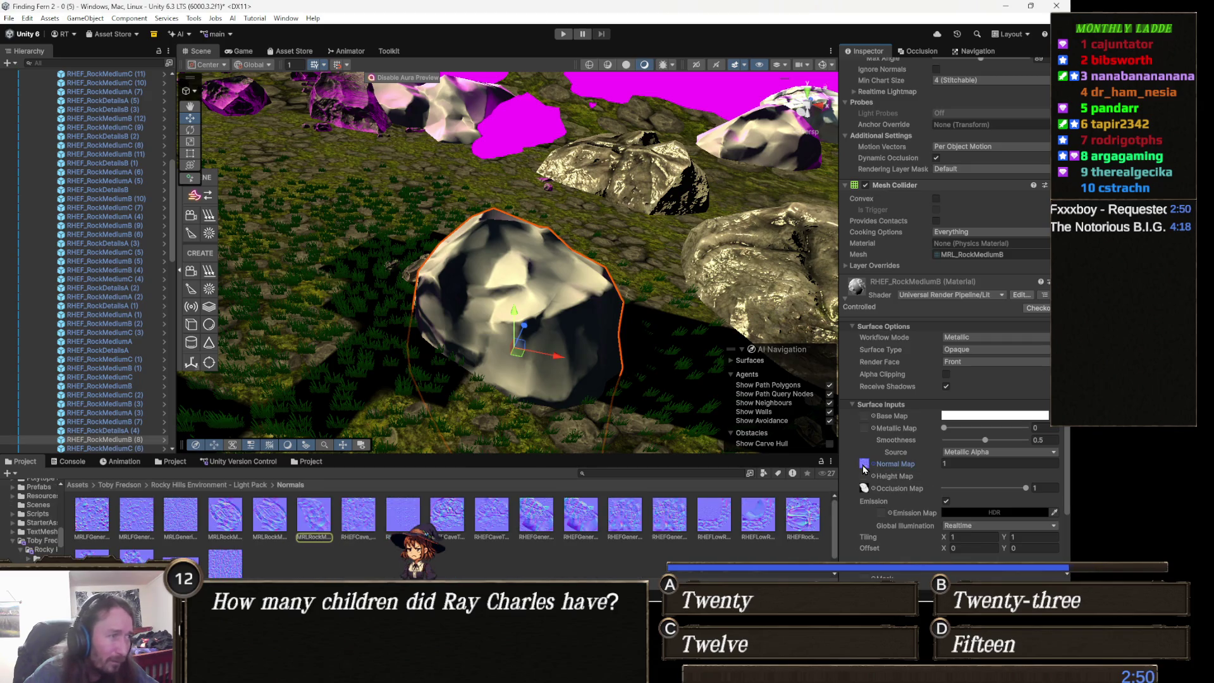
left_click(863, 488)
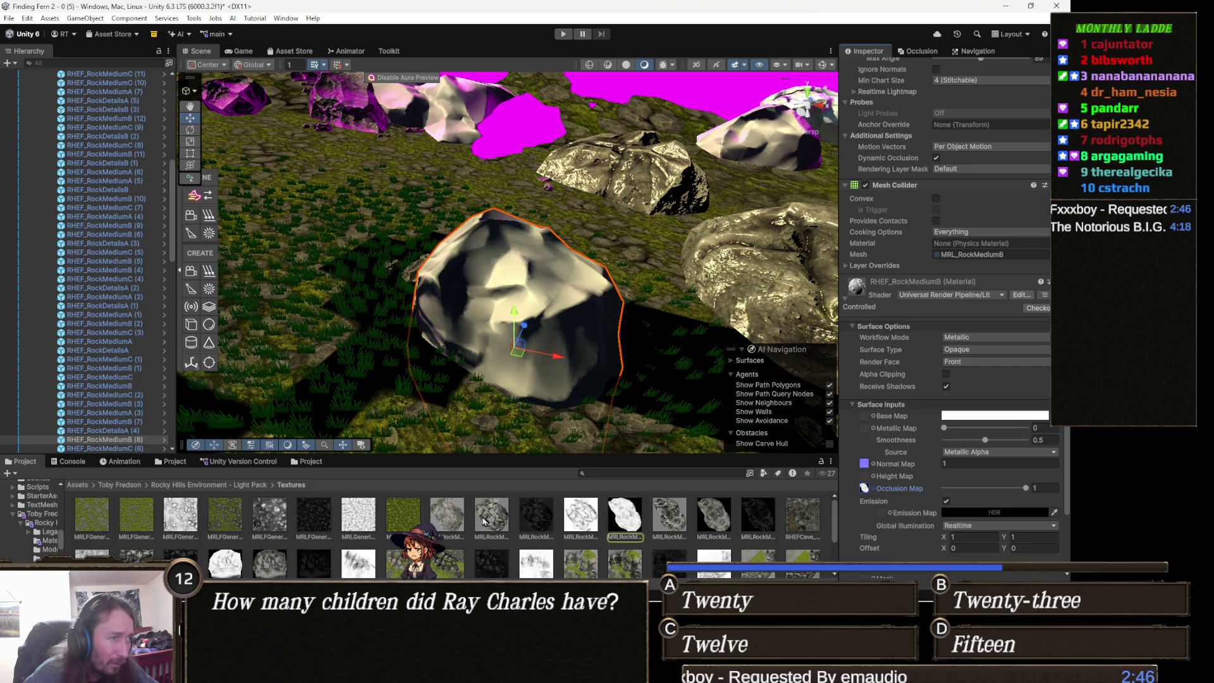
Drag a rock texture from the Textures folder into the material's Base Map slot.
mouse_move(492, 520)
left_mouse_down()
mouse_move(960, 383)
mouse_move(884, 417)
left_mouse_up()
mouse_move(556, 272)
left_mouse_down()
mouse_move(583, 260)
mouse_move(583, 339)
mouse_move(499, 379)
left_mouse_up()
scroll(476, 394, "down", 5)
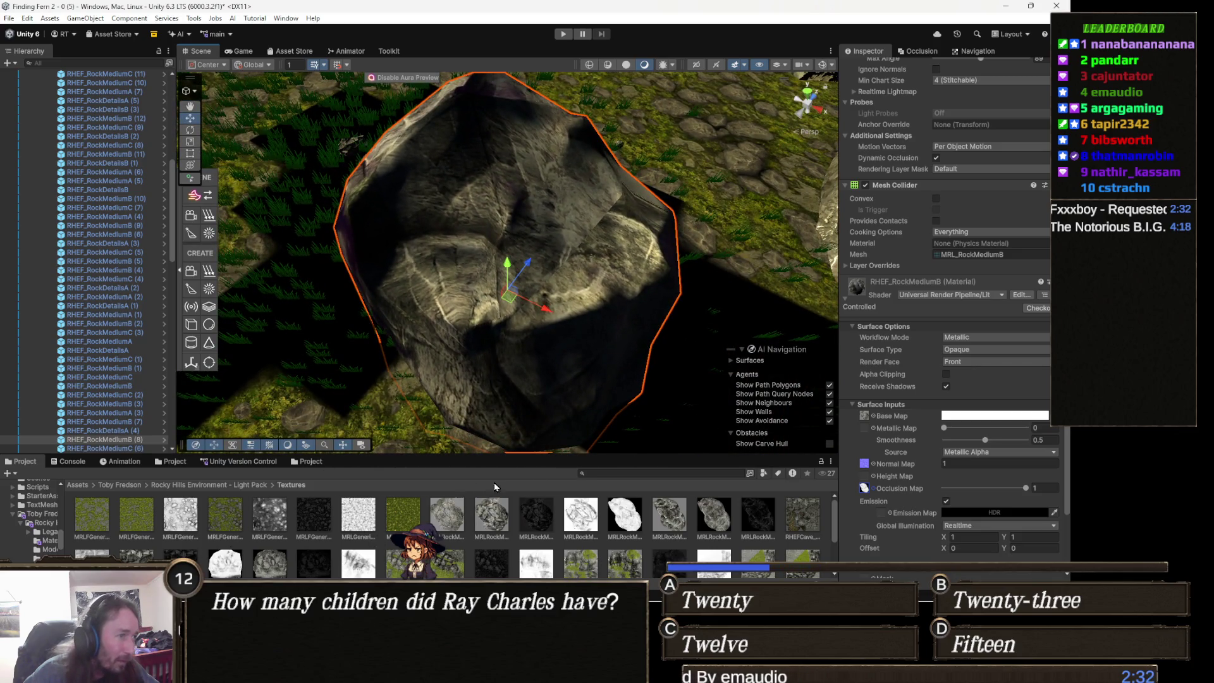
left_click_drag(446, 523, 972, 422)
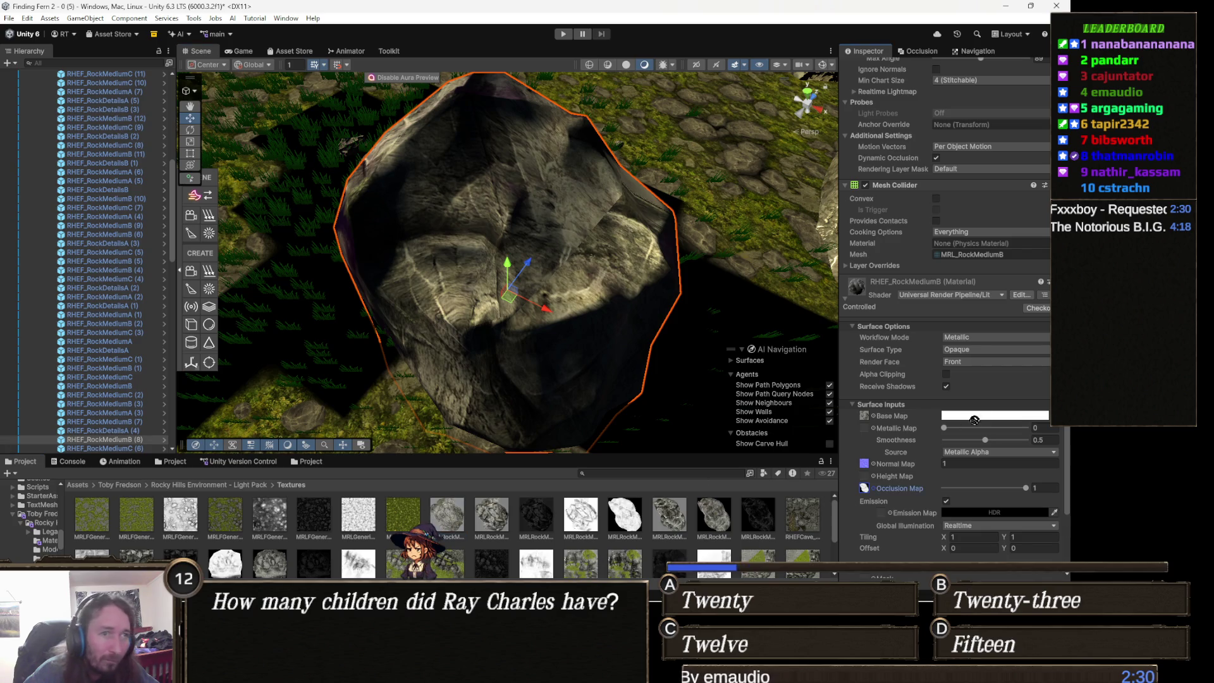
mouse_move(959, 352)
left_mouse_down()
mouse_move(883, 418)
mouse_move(865, 417)
left_mouse_up()
mouse_move(498, 369)
left_mouse_down()
mouse_move(435, 354)
mouse_move(631, 206)
mouse_move(612, 321)
left_mouse_up()
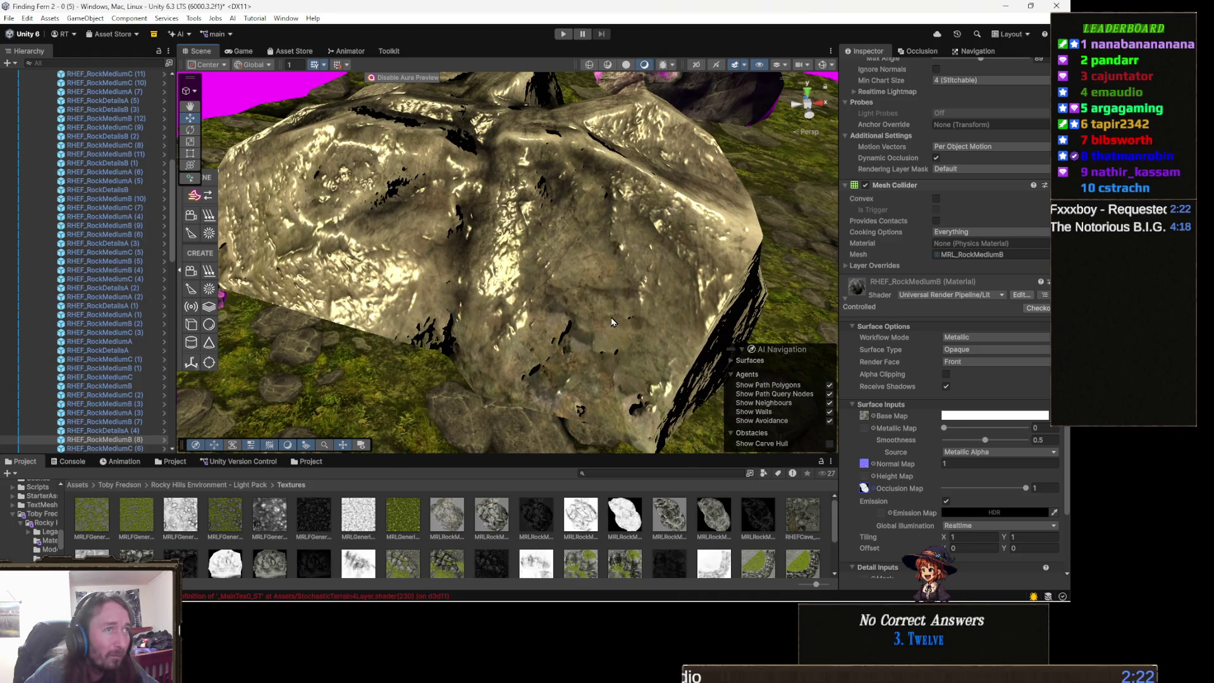
scroll(612, 320, "down", 10)
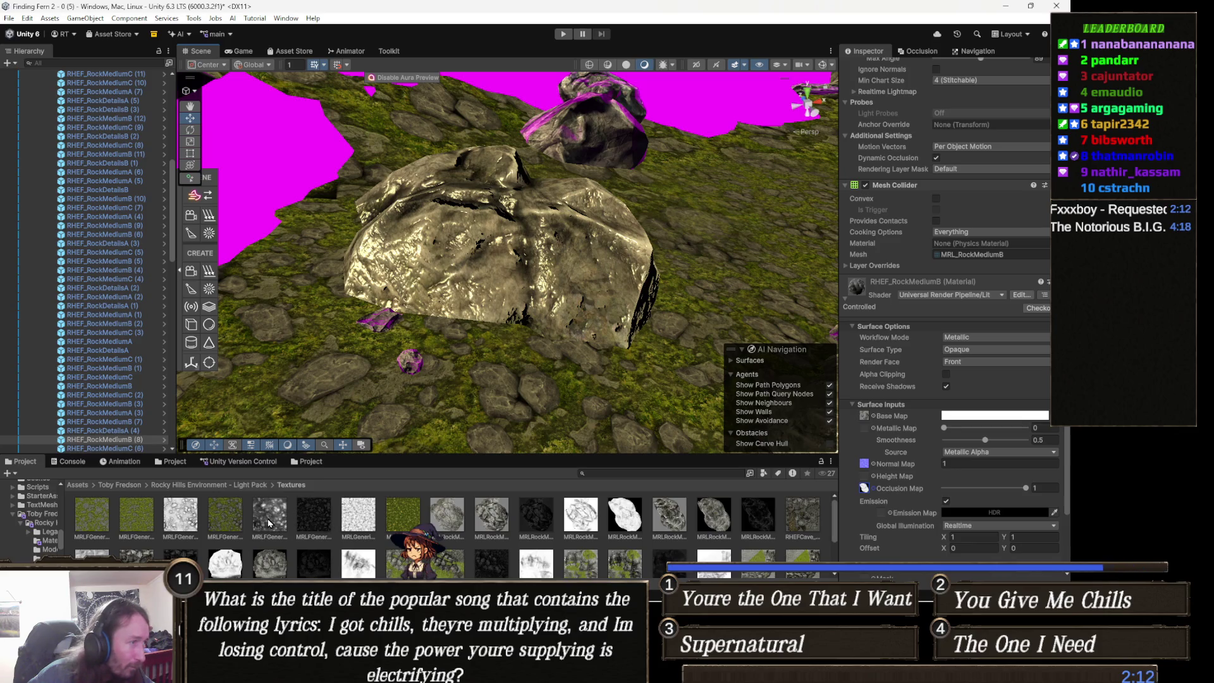
mouse_move(279, 517)
left_mouse_down()
mouse_move(941, 413)
mouse_move(926, 418)
mouse_move(892, 379)
left_mouse_up()
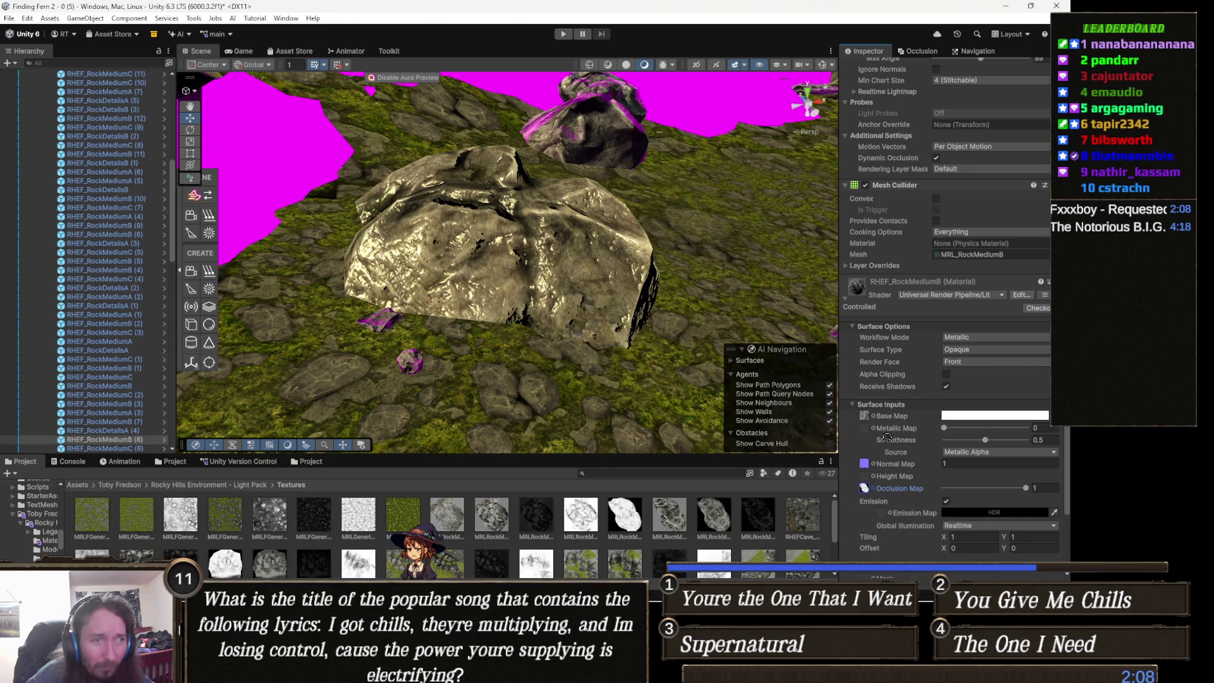
left_click_drag(878, 429, 867, 420)
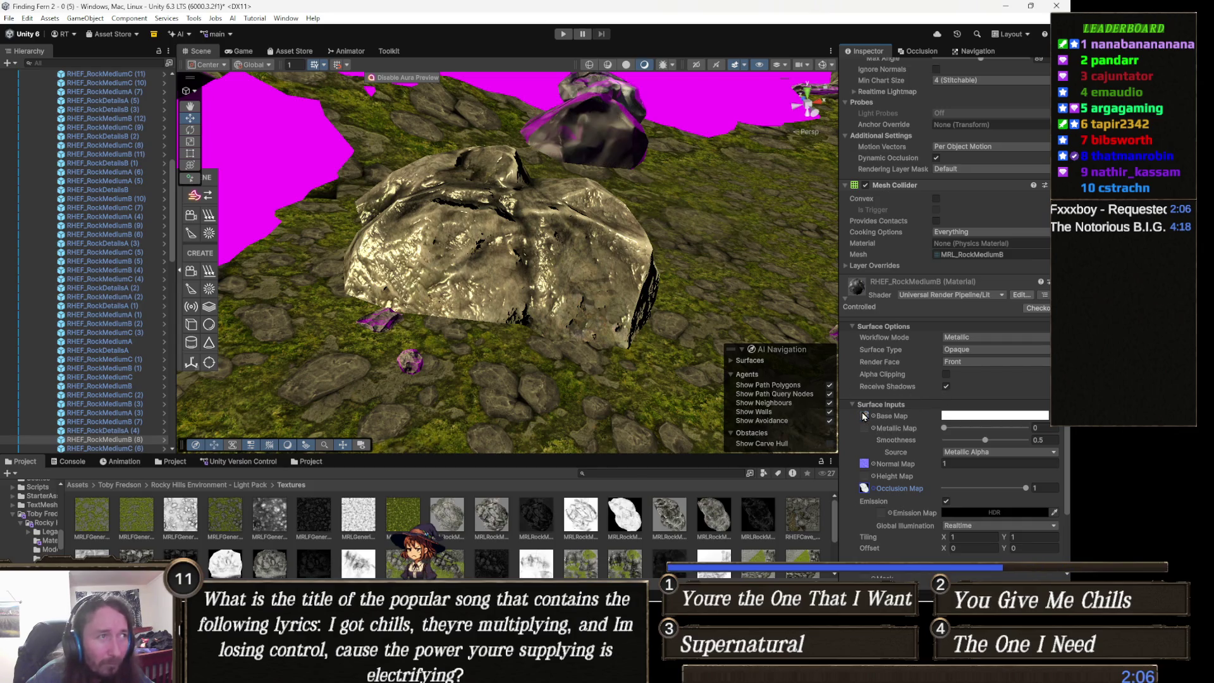
mouse_move(546, 417)
left_mouse_down()
mouse_move(479, 283)
mouse_move(346, 303)
mouse_move(229, 292)
mouse_move(551, 304)
mouse_move(385, 318)
left_mouse_up()
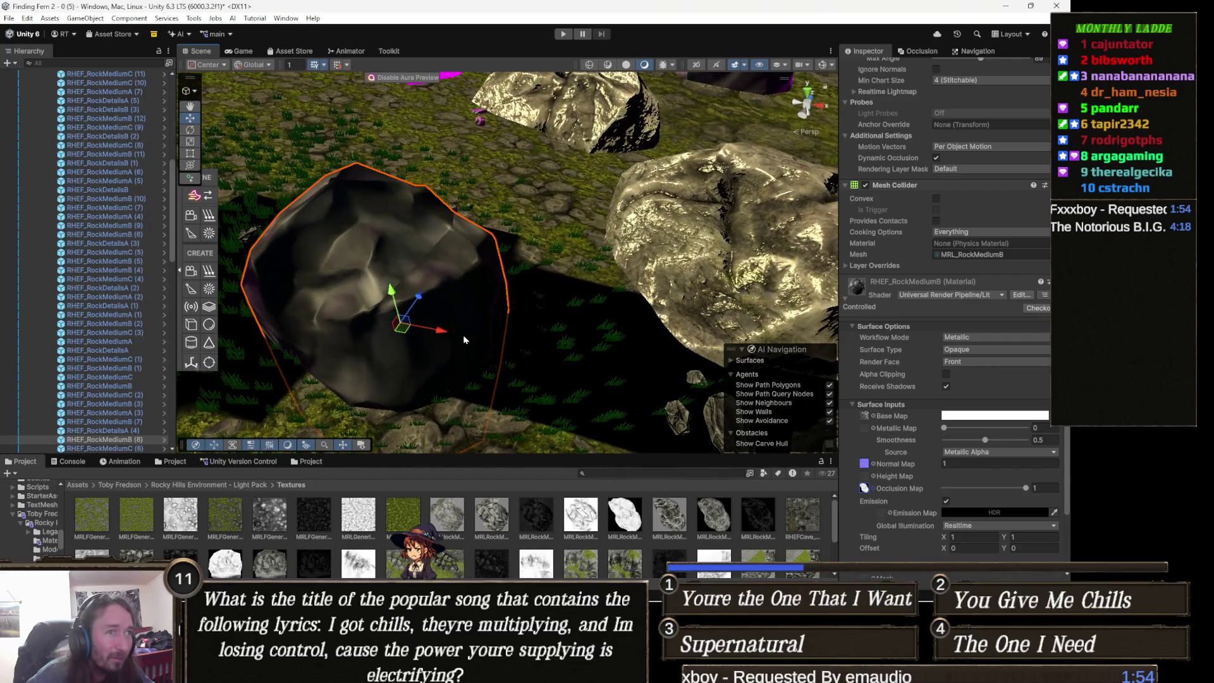
left_click_drag(464, 339, 401, 348)
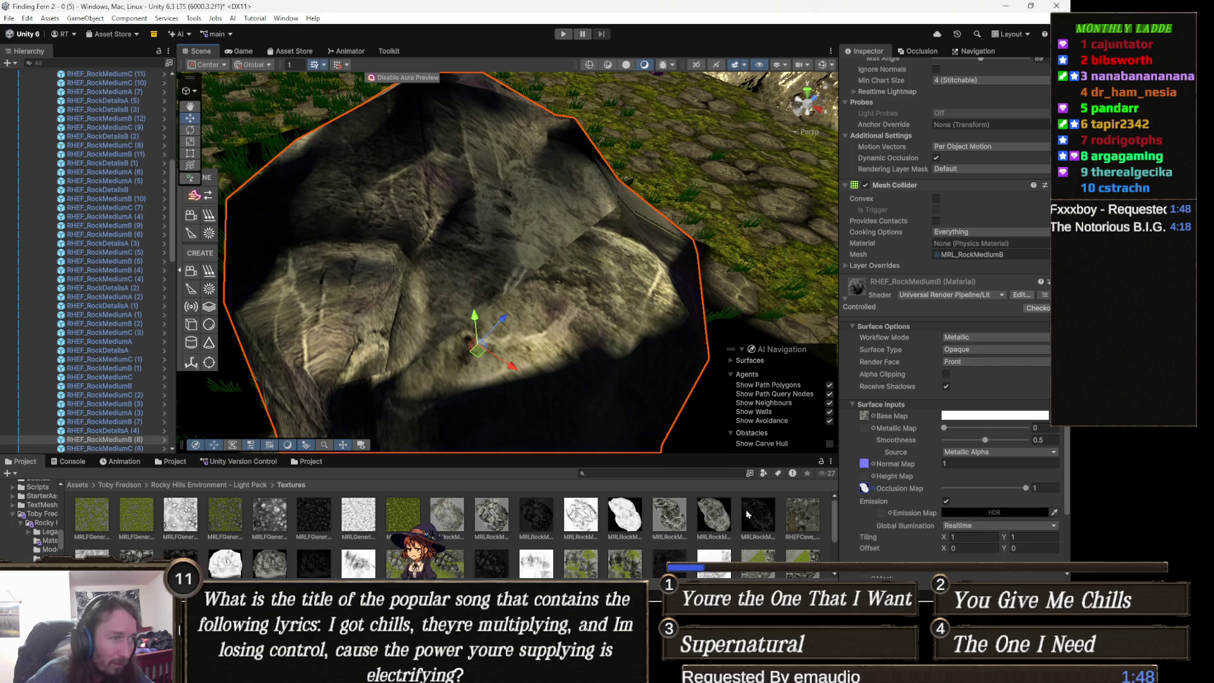
left_click(865, 416)
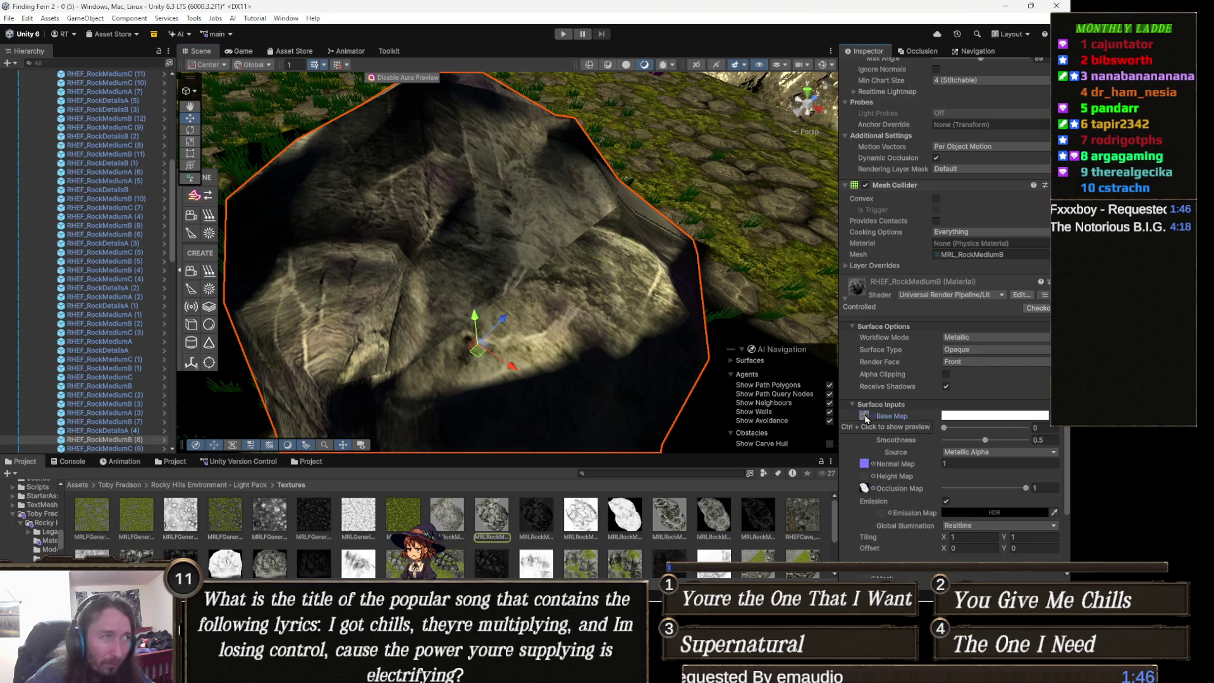
left_click(547, 513)
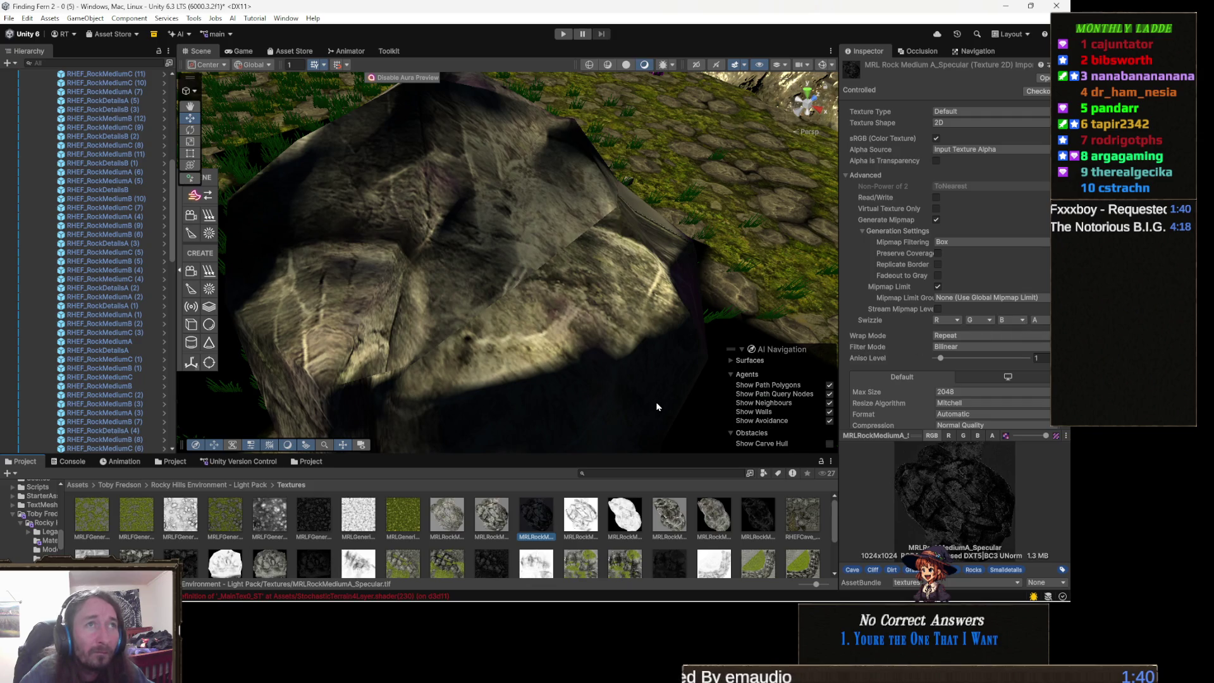
key("Left")
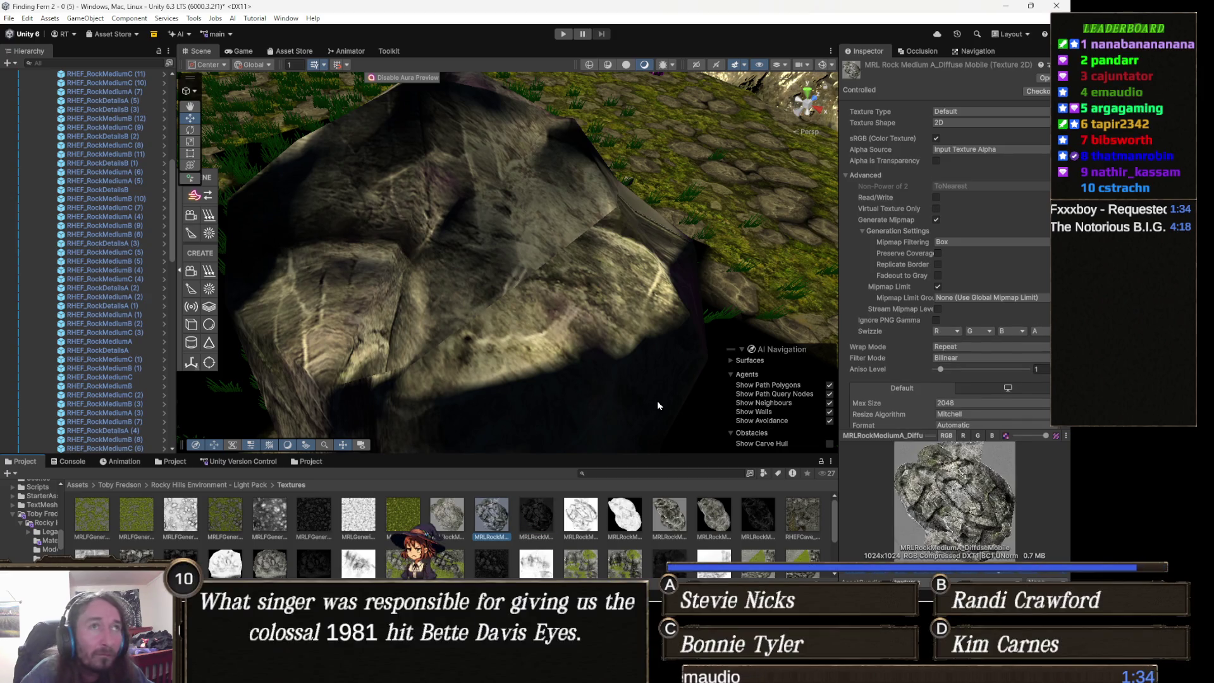
key("Left")
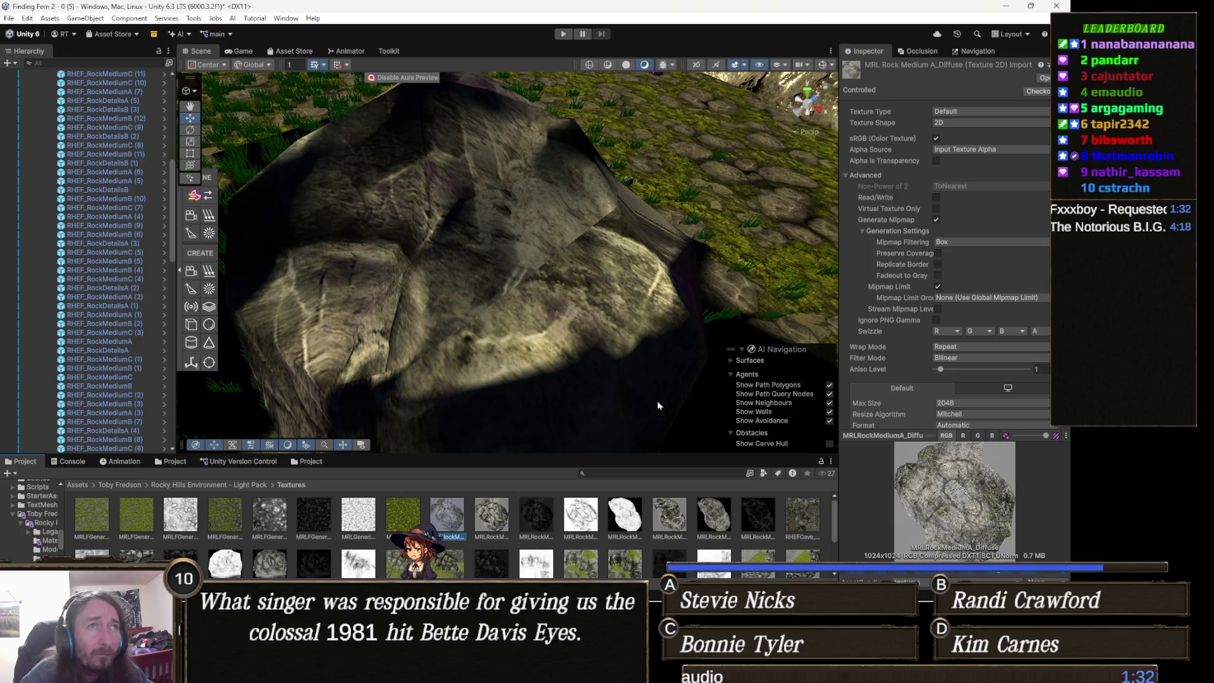
key("Right")
key("Left")
key("Right")
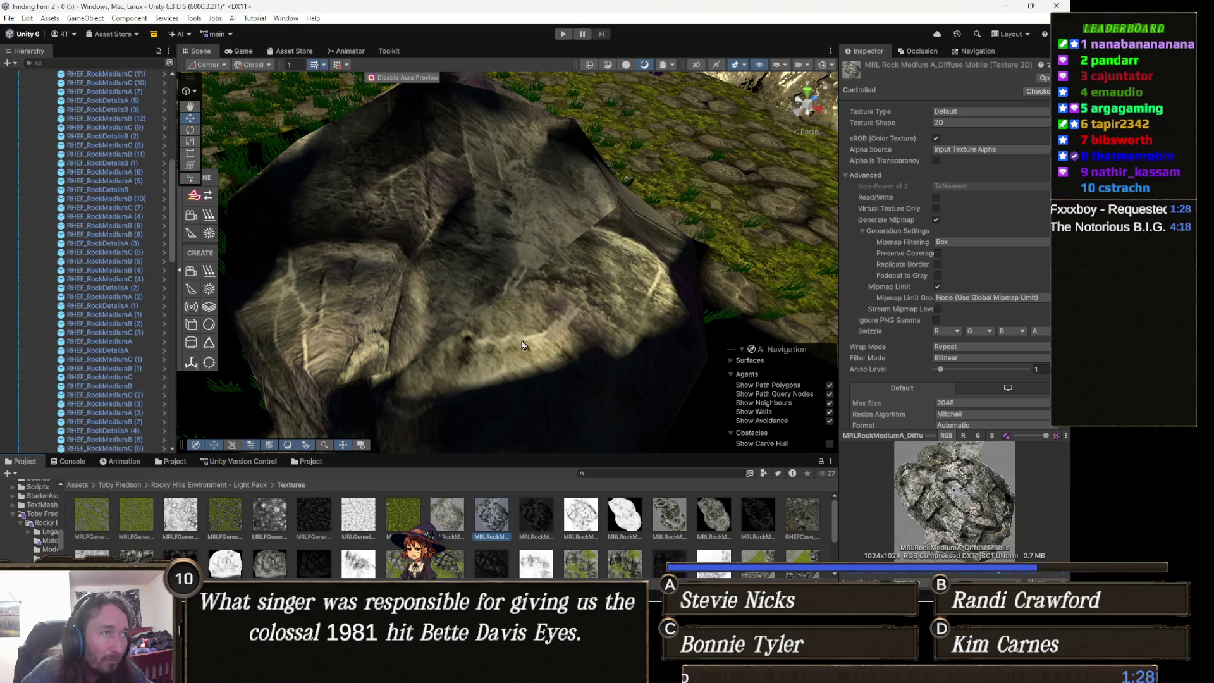
left_click(459, 307)
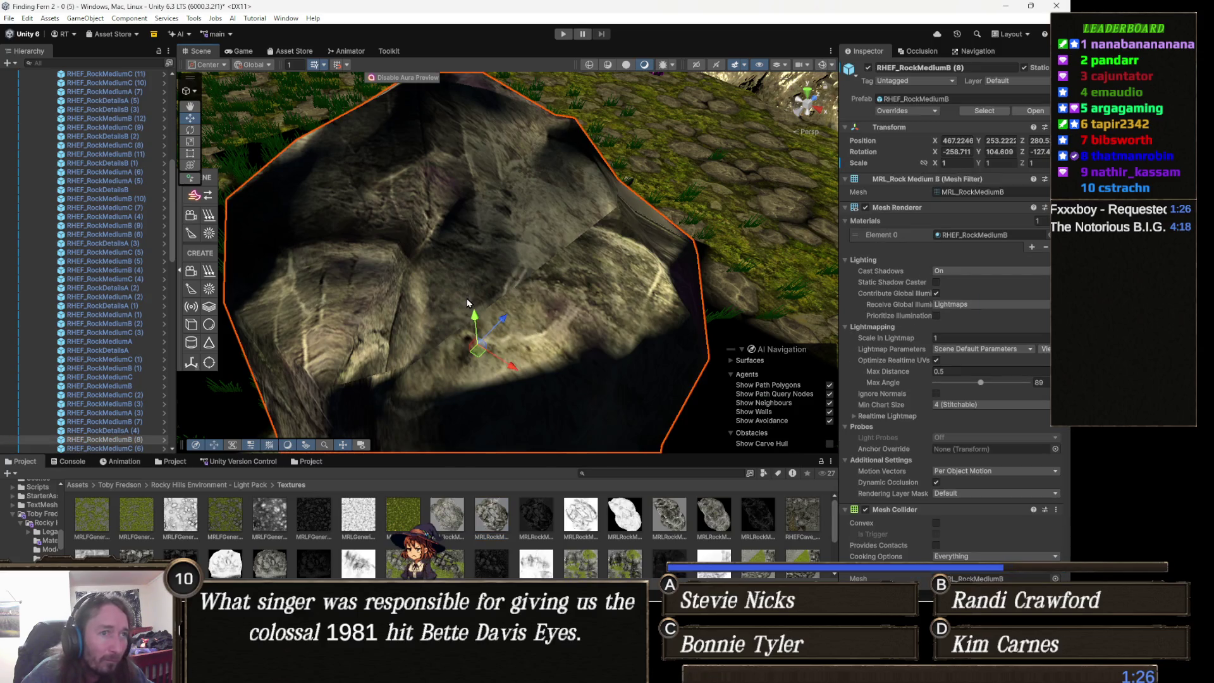
Apply Custom > HighContrast_Stylized to RHEF_RockMediumB, then view the pink ground and rocks.
scroll(1006, 406, "down", 8)
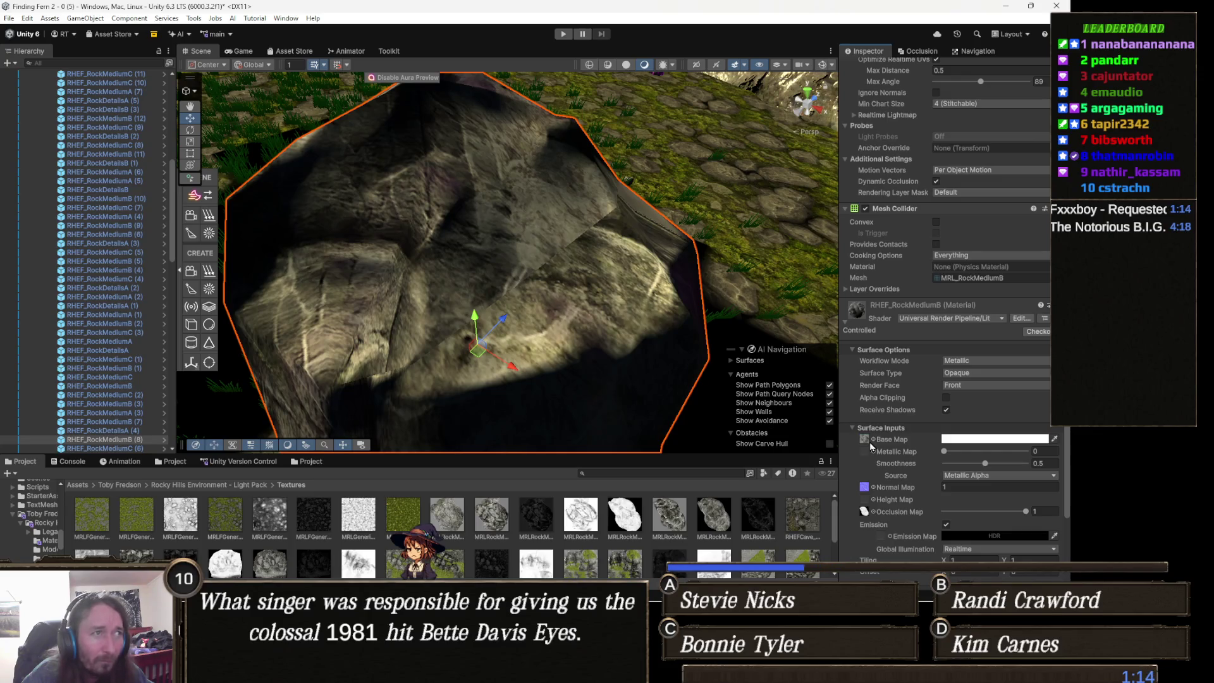
left_click(961, 318)
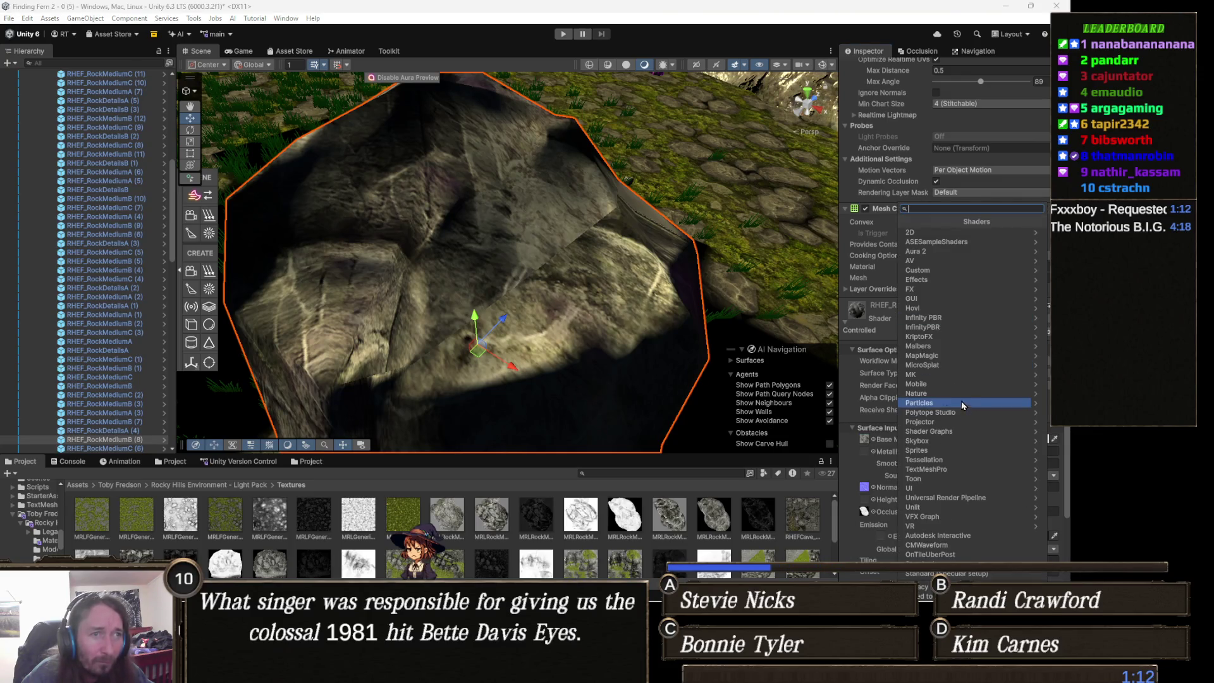
left_click(961, 270)
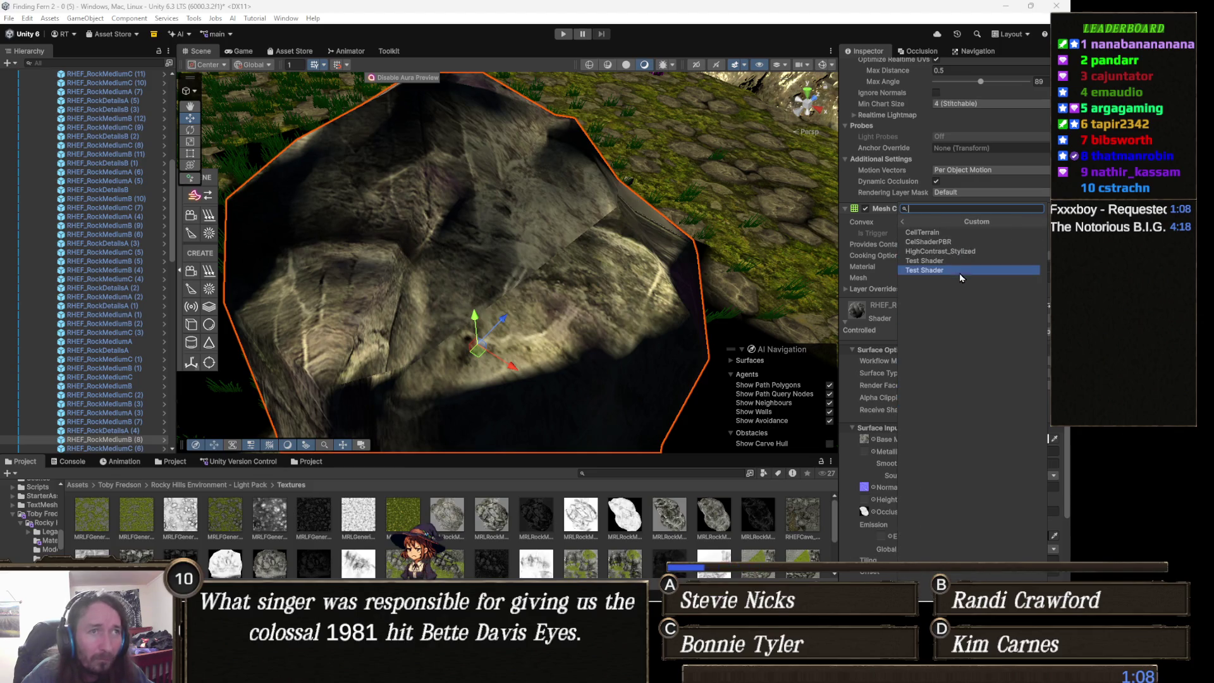
left_click(965, 253)
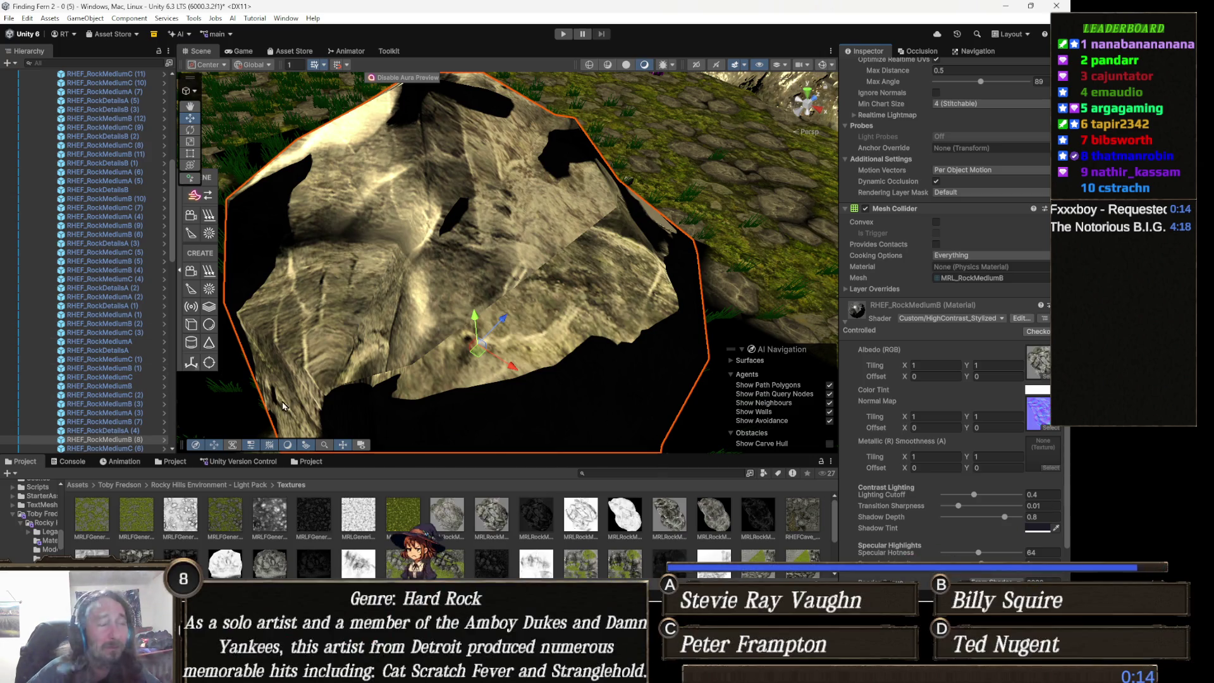
mouse_move(669, 311)
left_mouse_down()
mouse_move(715, 215)
mouse_move(638, 202)
left_mouse_up()
mouse_move(592, 264)
left_mouse_down()
mouse_move(612, 250)
mouse_move(569, 253)
mouse_move(581, 278)
left_mouse_up()
Select the pink cliff, ping its material, and select the pack's materials except the dark one.
left_click(565, 253)
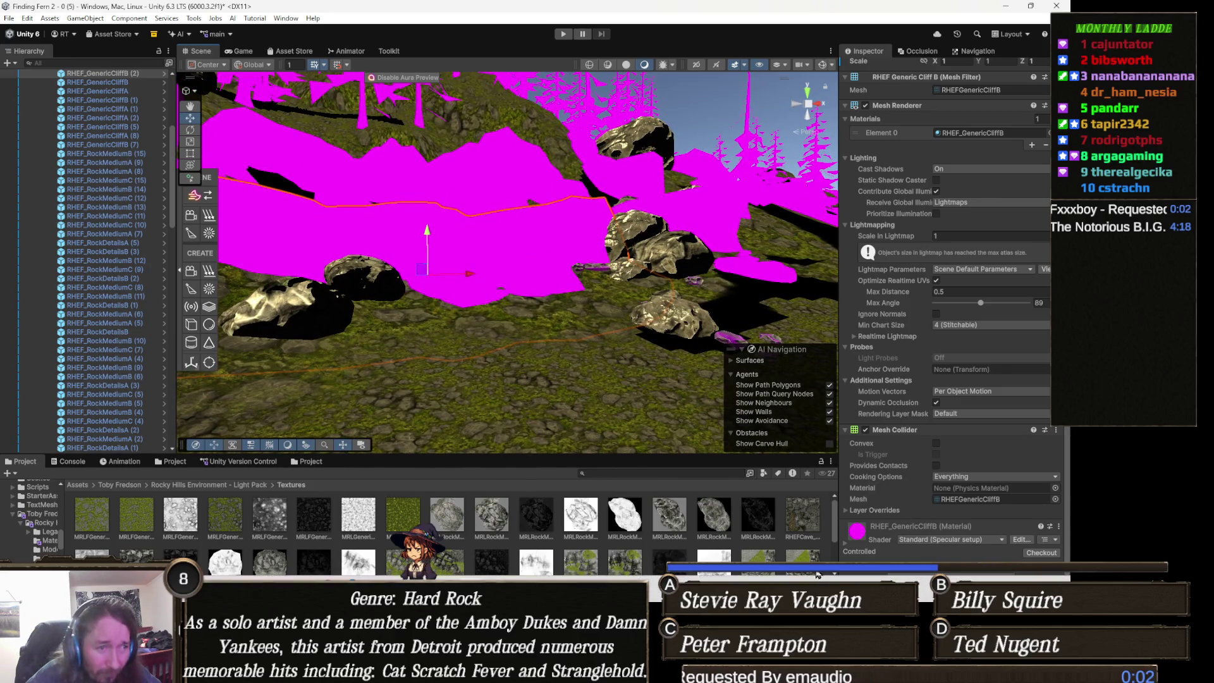
scroll(971, 494, "down", 3)
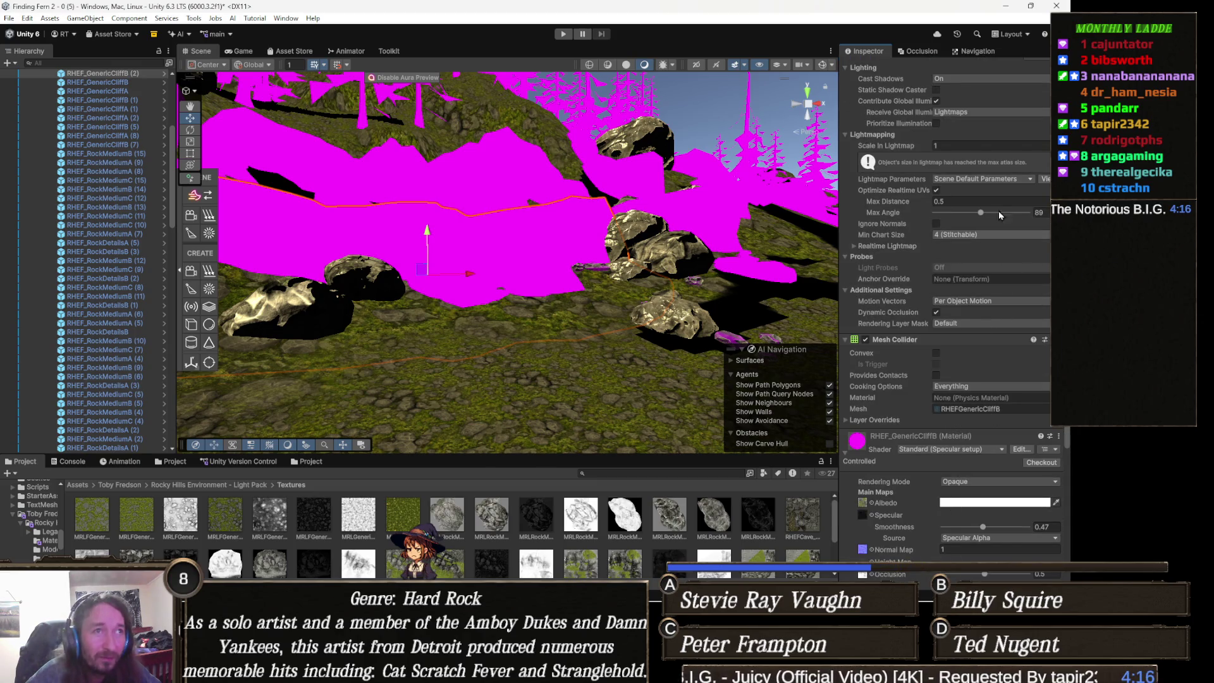
scroll(973, 287, "up", 4)
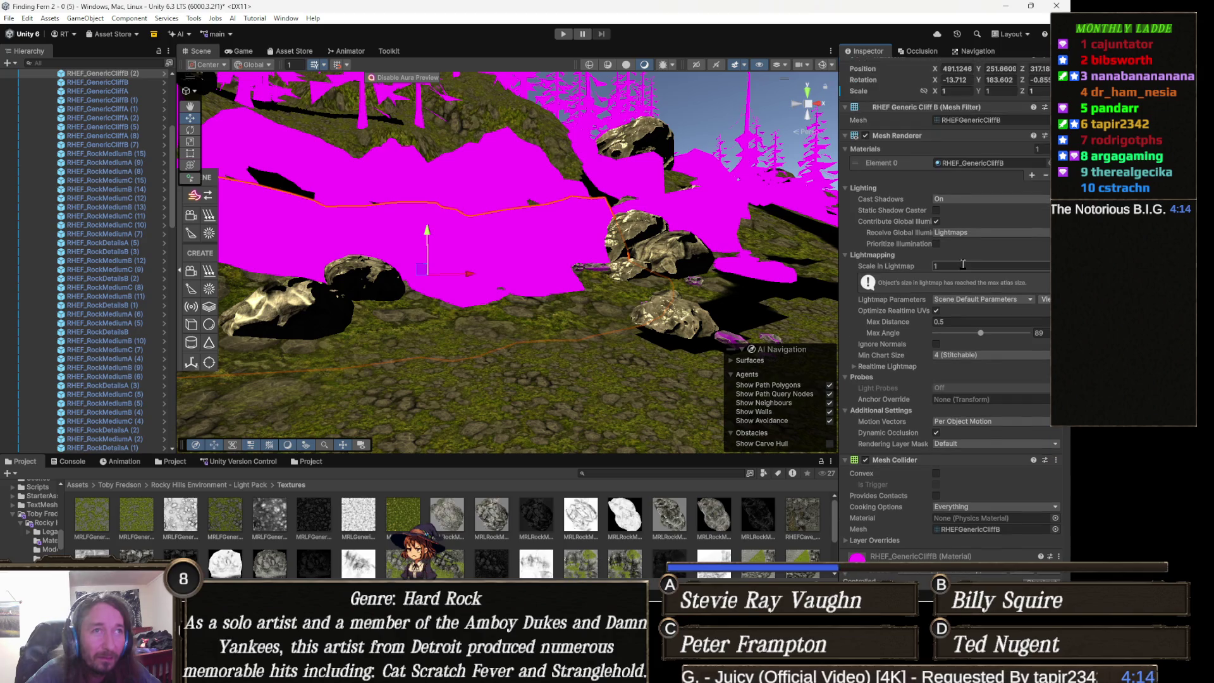
left_click(988, 162)
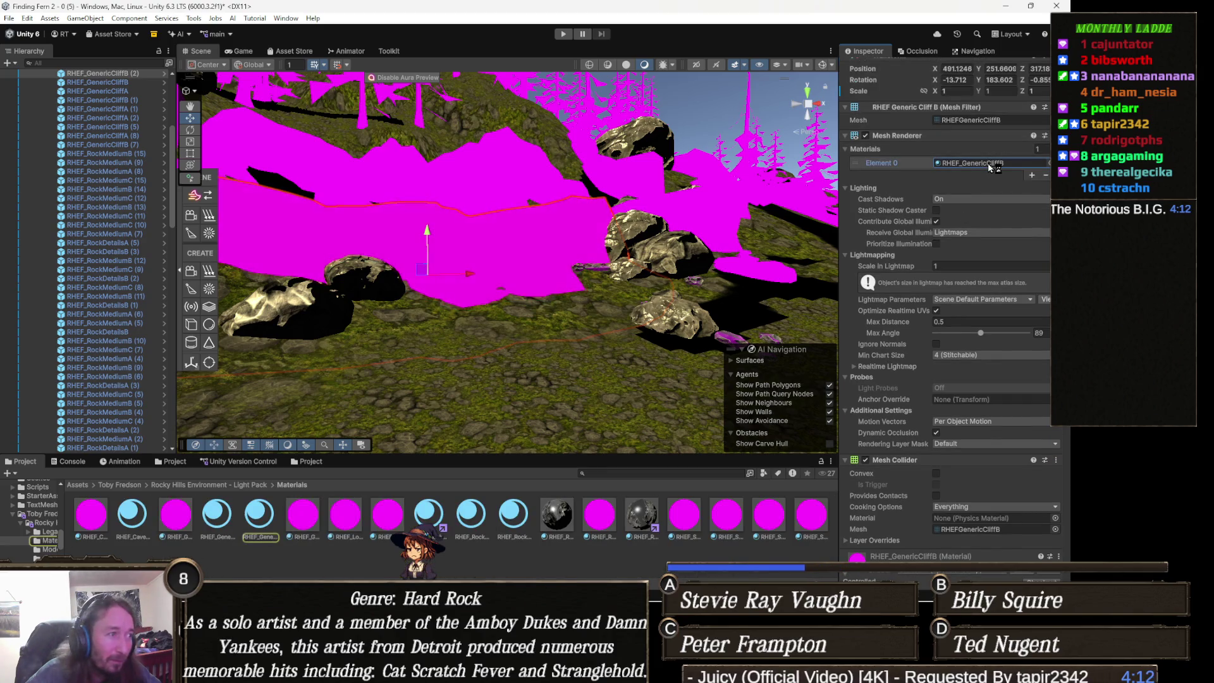
mouse_move(91, 514)
left_mouse_down()
mouse_move(778, 497)
mouse_move(814, 522)
left_mouse_up()
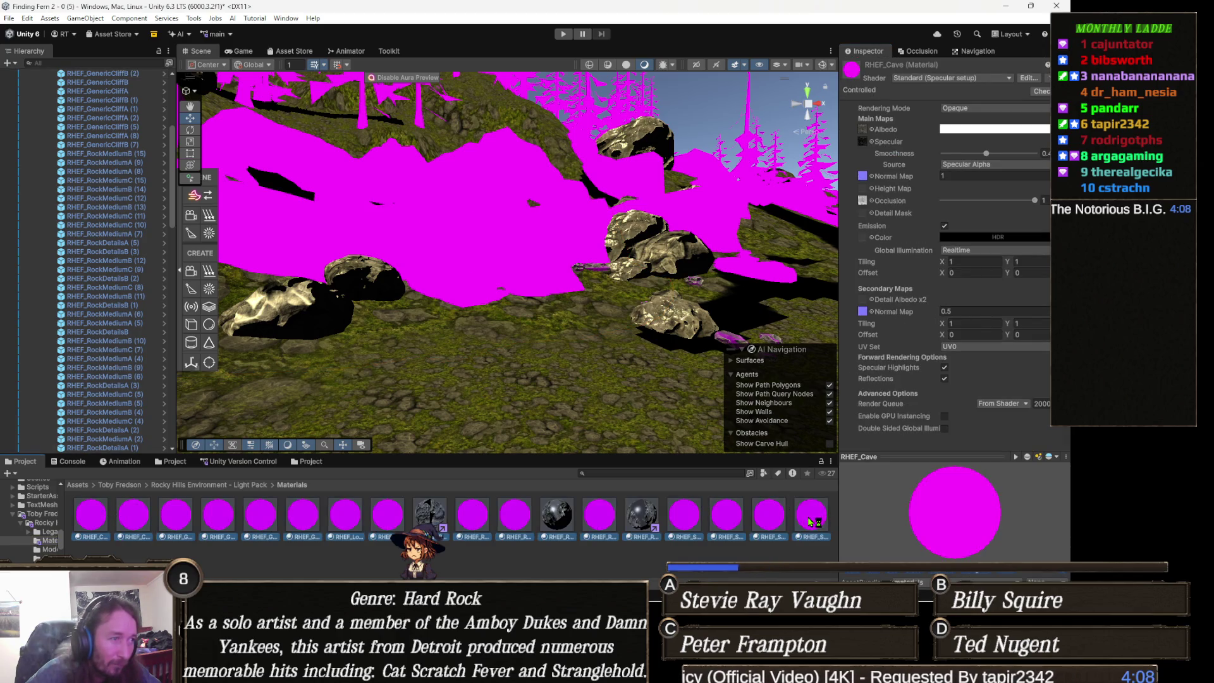
left_click(560, 520, "ctrl")
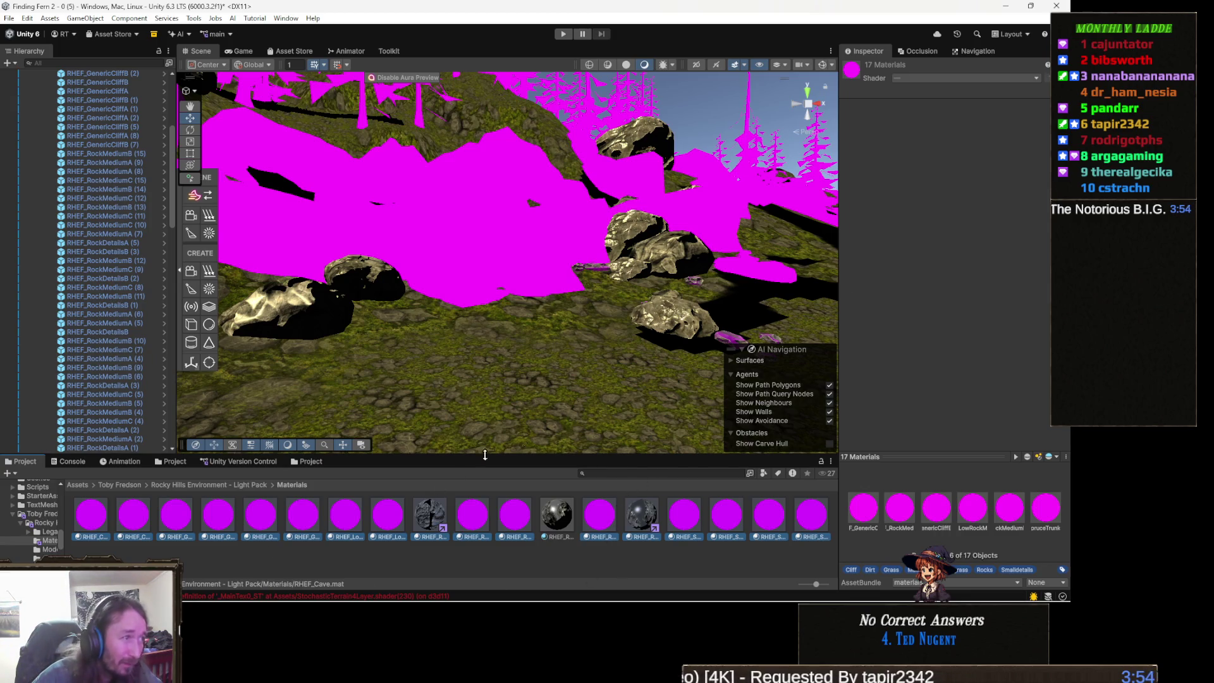
Try HighContrast_Stylized on all 17 materials, then undo that assignment.
left_click(918, 78)
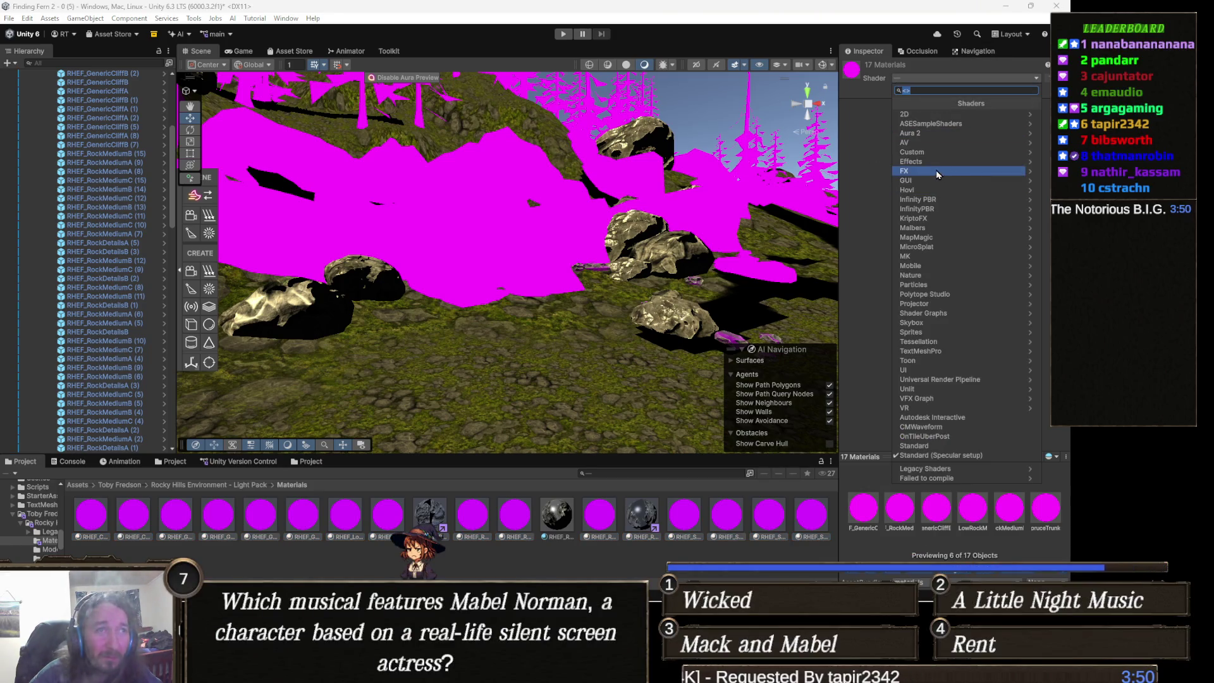
left_click(943, 151)
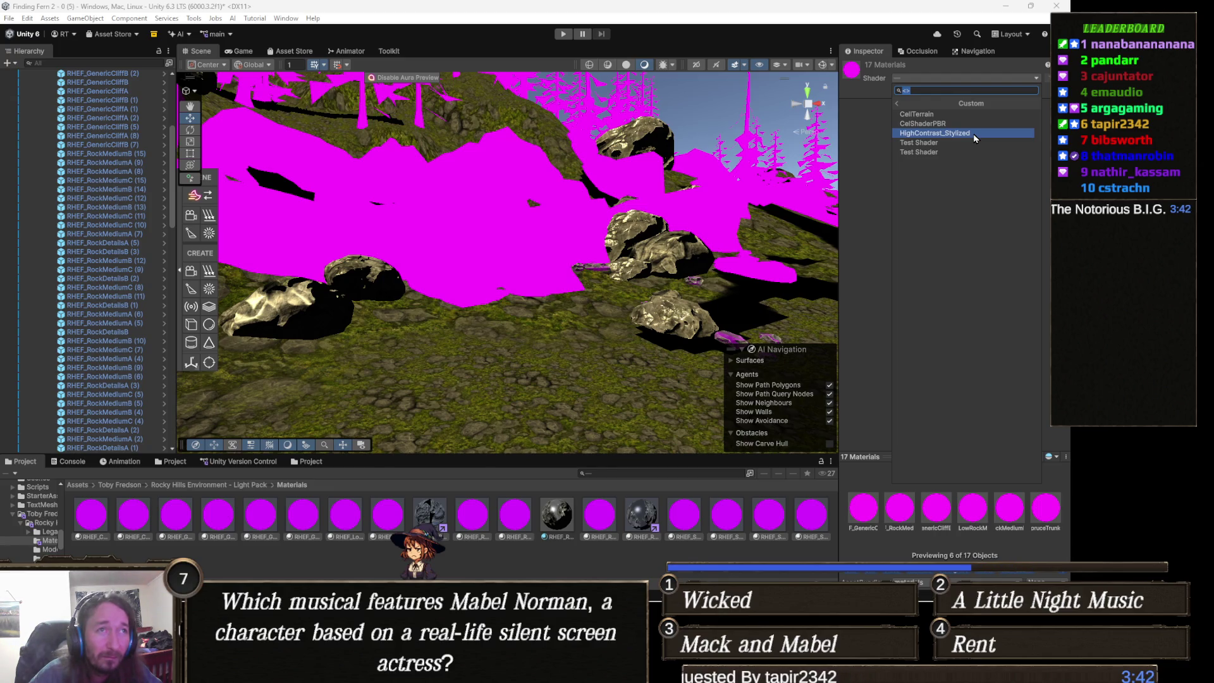
left_click(973, 134)
key("ctrl+z")
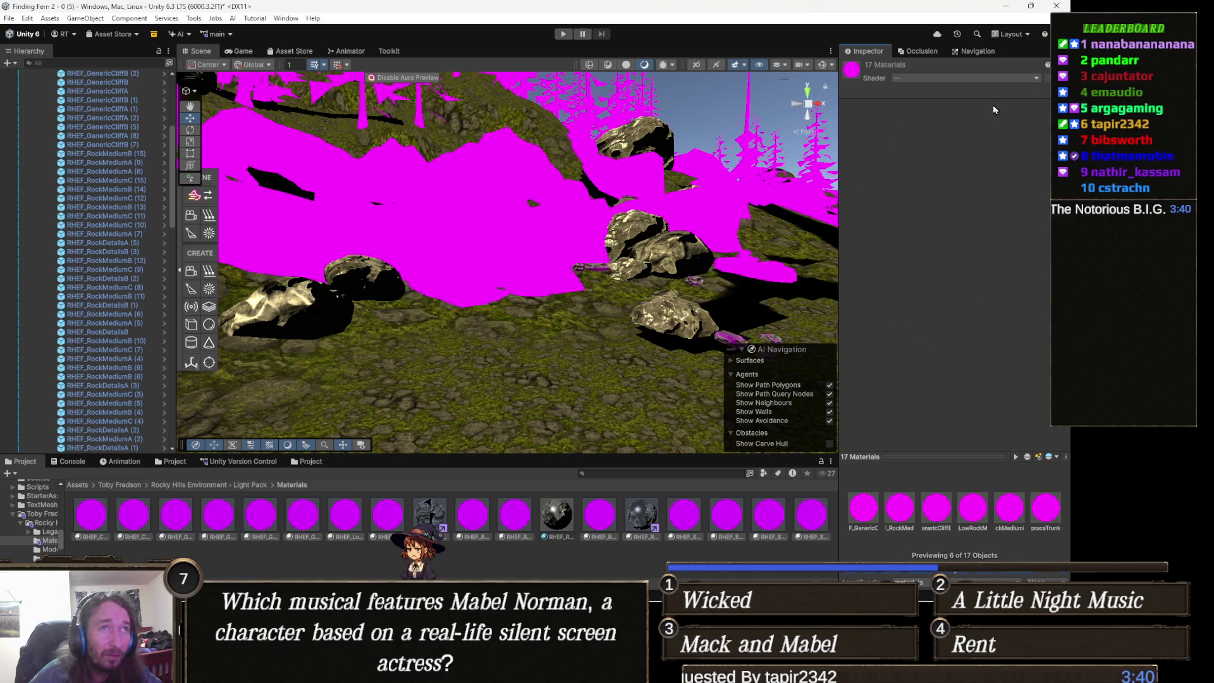
Apply Universal Render Pipeline > Lit to the 17 materials and fly in to inspect the rocks.
left_click(932, 79)
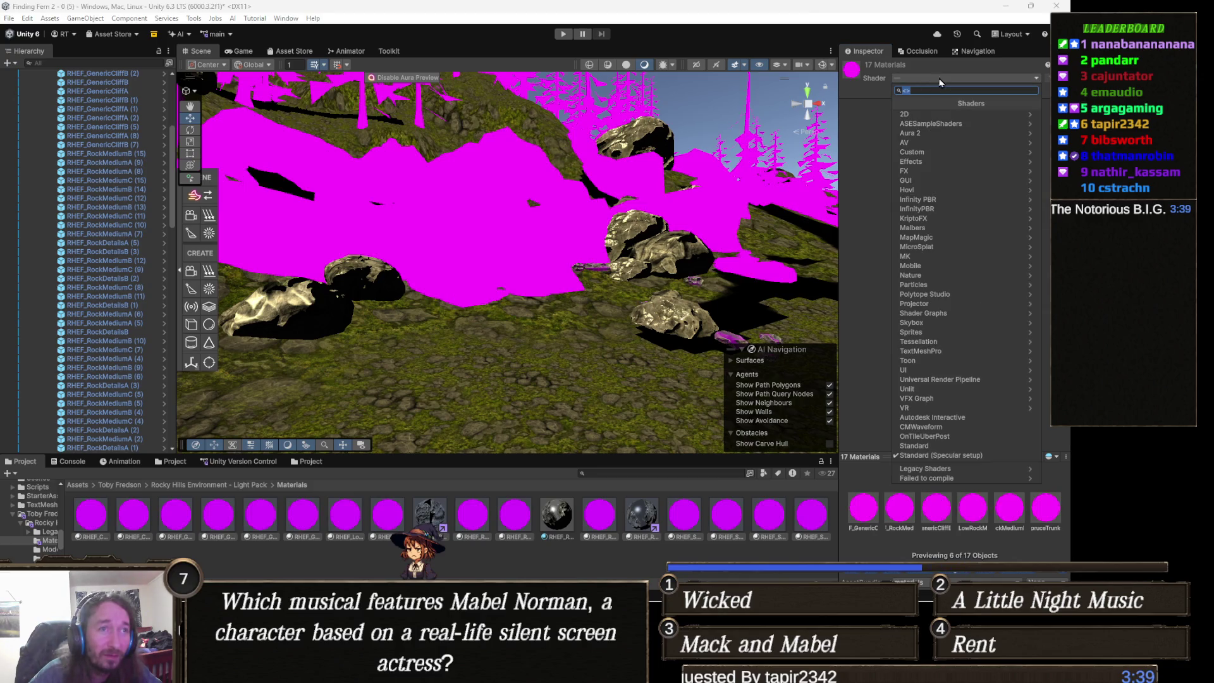
left_click(988, 380)
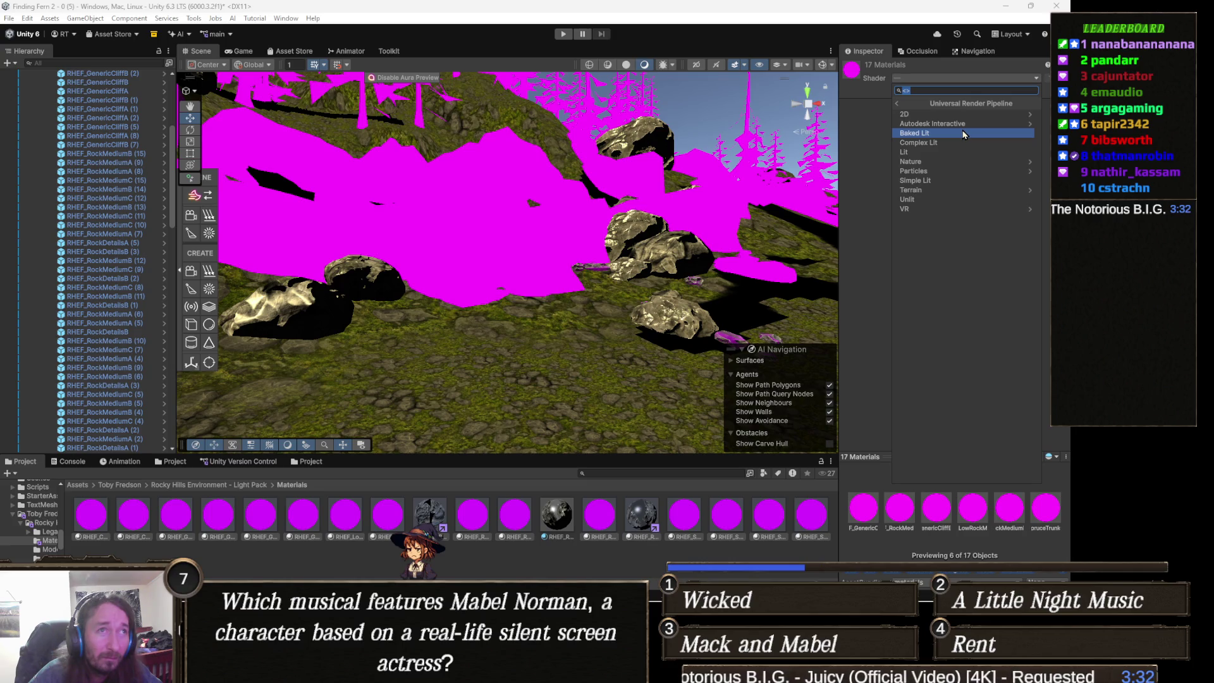
left_click(952, 152)
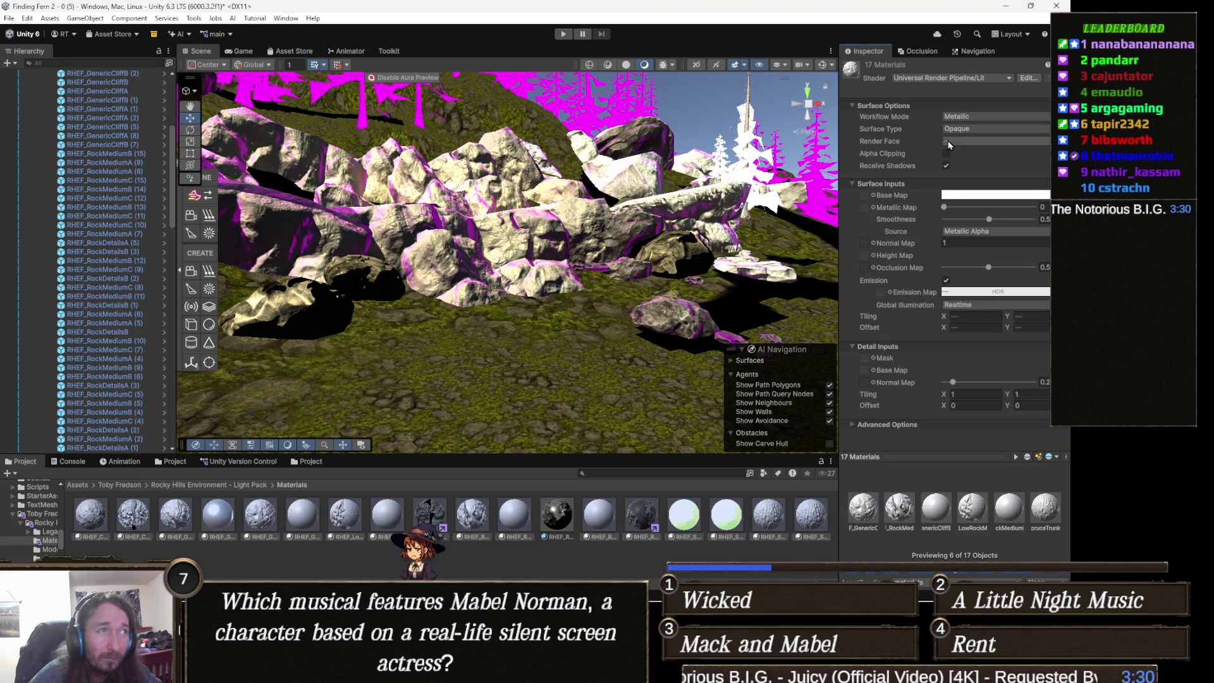
left_click_drag(559, 248, 499, 204)
key("w")
key("s")
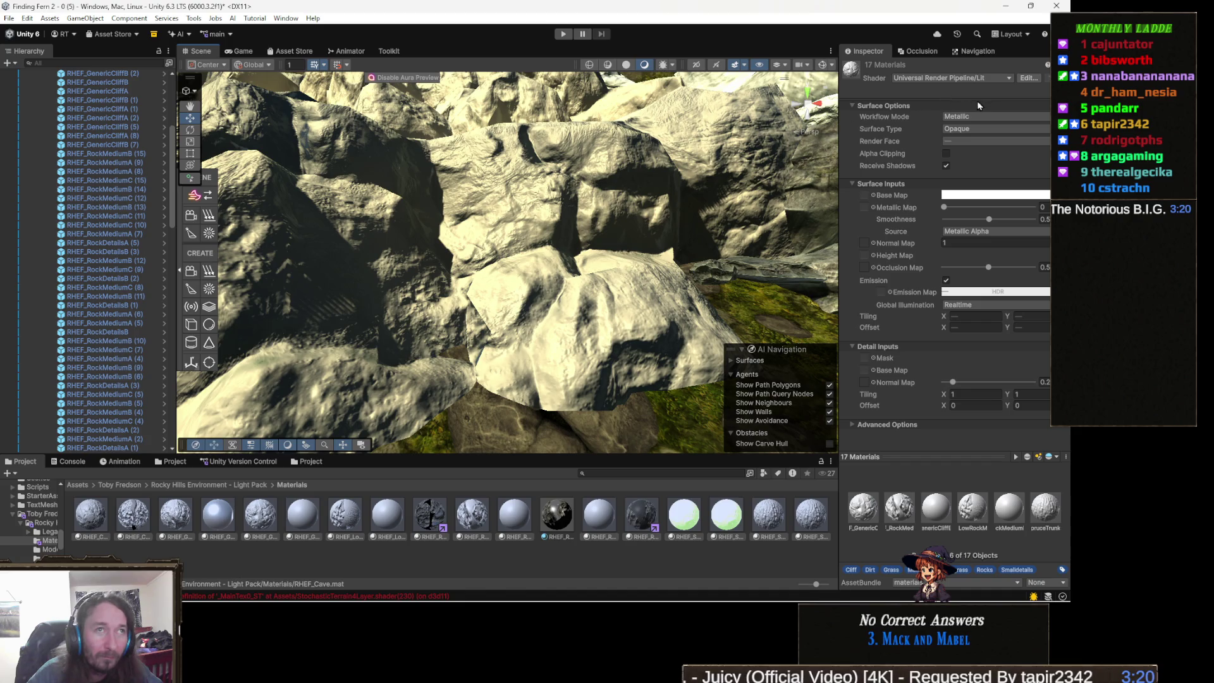
left_click(962, 77)
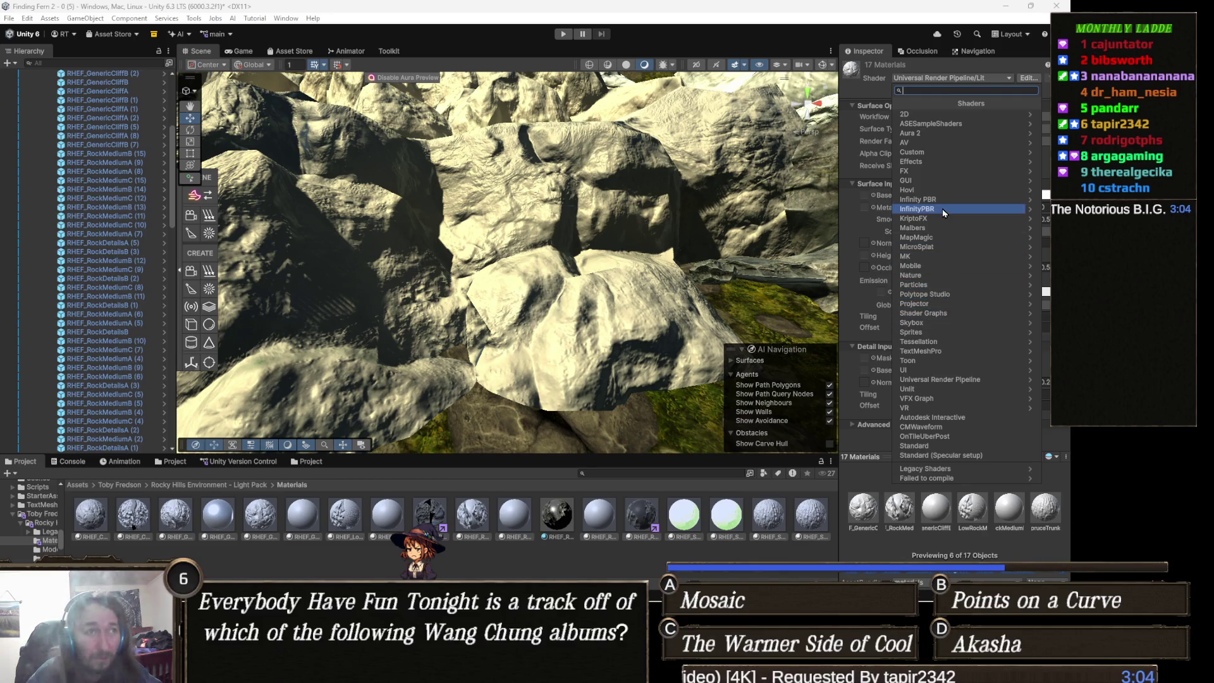
Apply Custom > HighContrast_Stylized to all 17 rock materials and orbit in to view them.
left_click(937, 152)
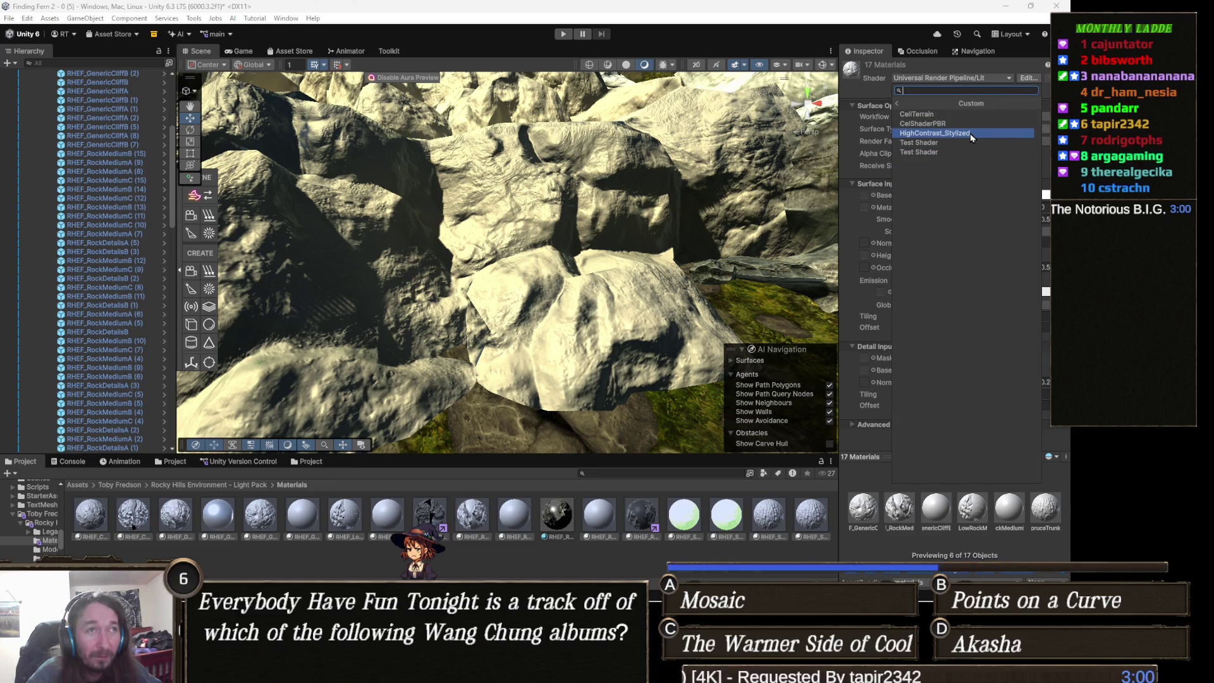
left_click(972, 134)
scroll(551, 250, "down", 5)
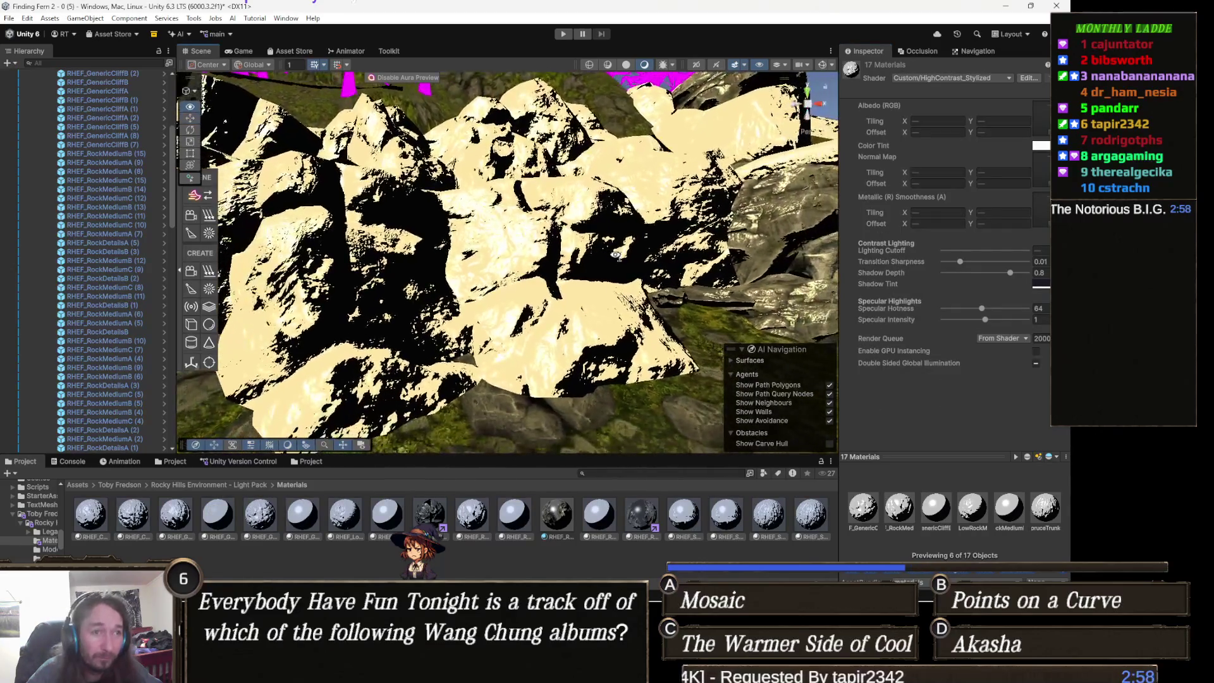
left_click_drag(547, 248, 533, 240)
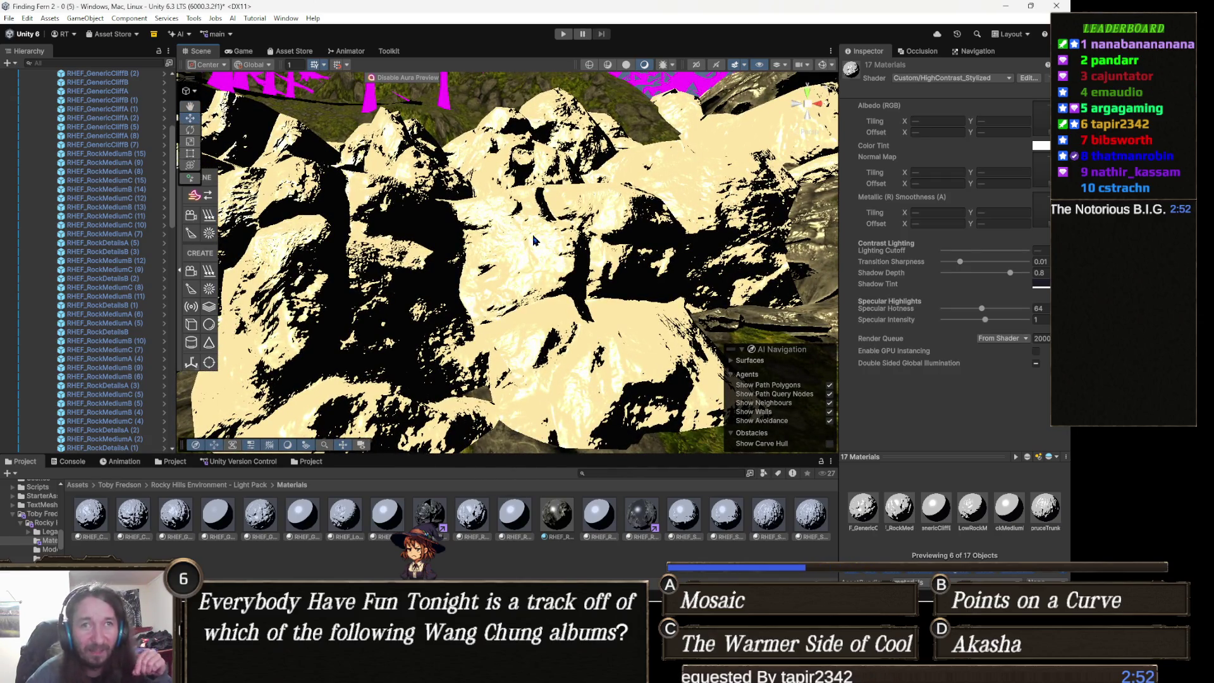
Select RHEF_GenericCliffB (2), collapse Mesh Collider, and locate its normal map texture.
left_click(605, 234)
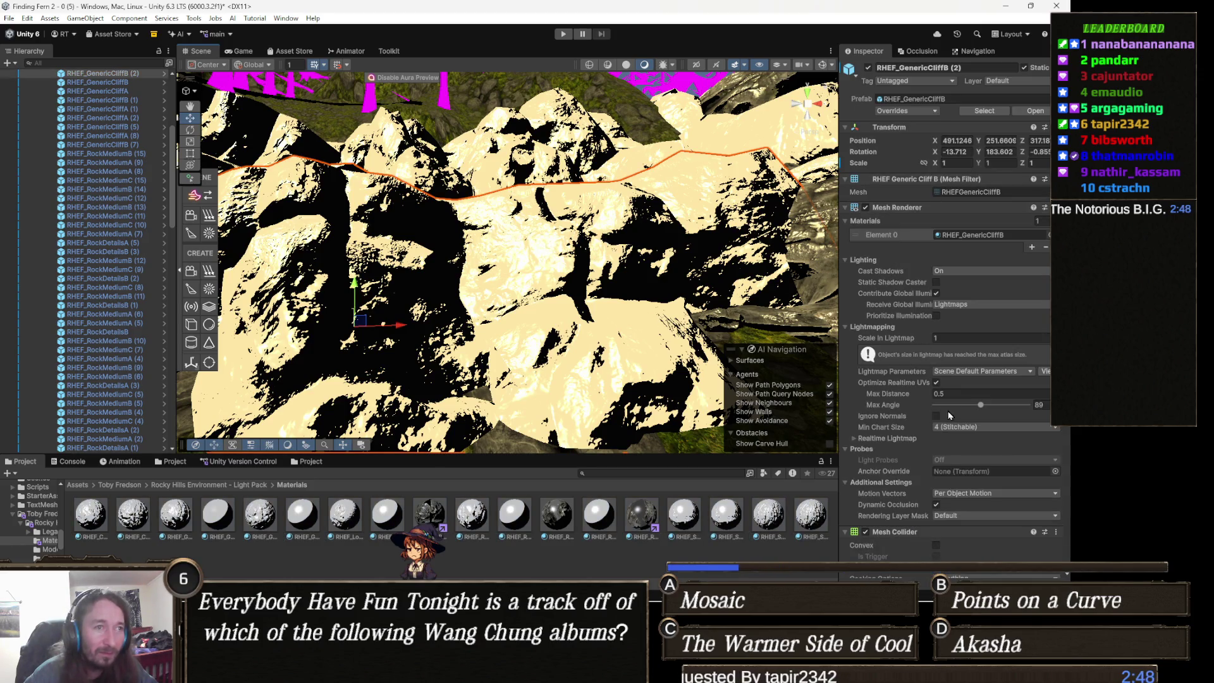
scroll(858, 471, "down", 3)
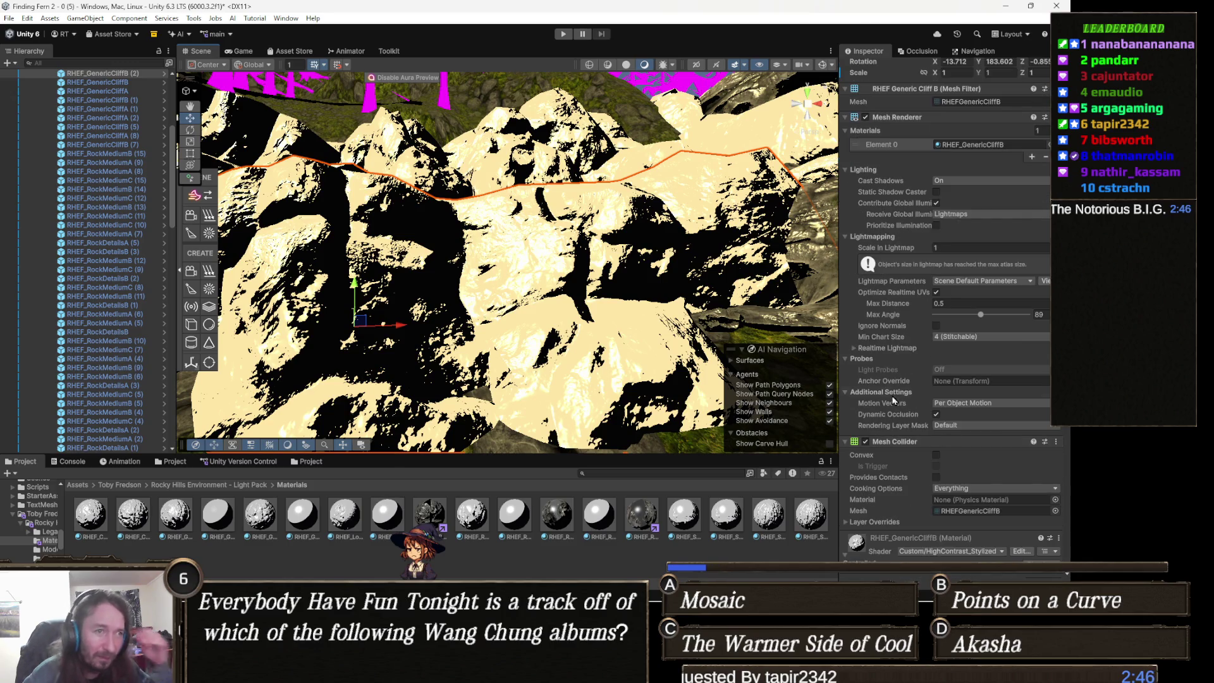
left_click(851, 443)
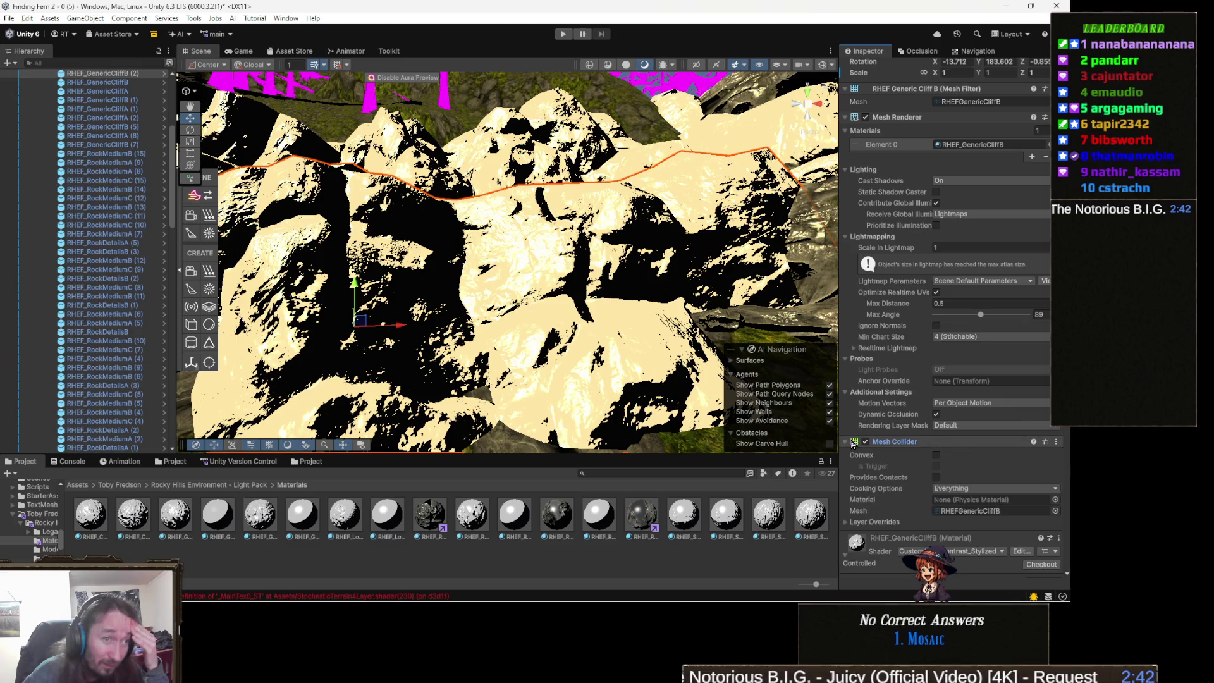
scroll(895, 462, "down", 3)
scroll(902, 463, "down", 1)
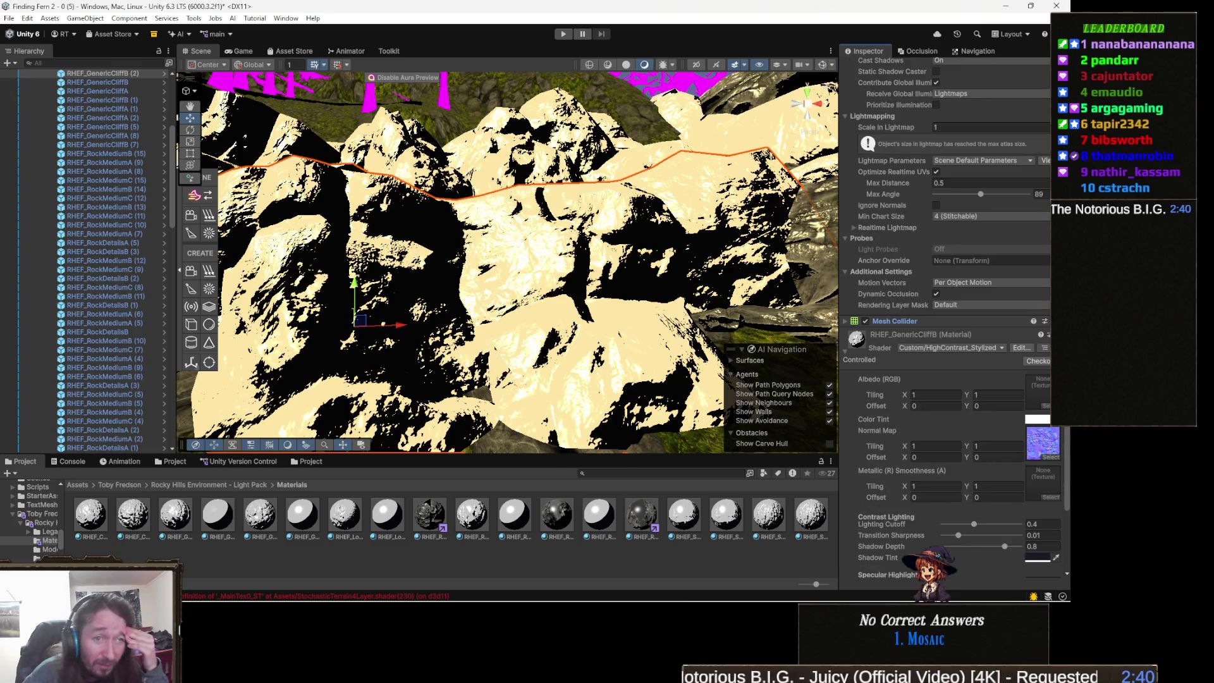
left_click(1033, 452)
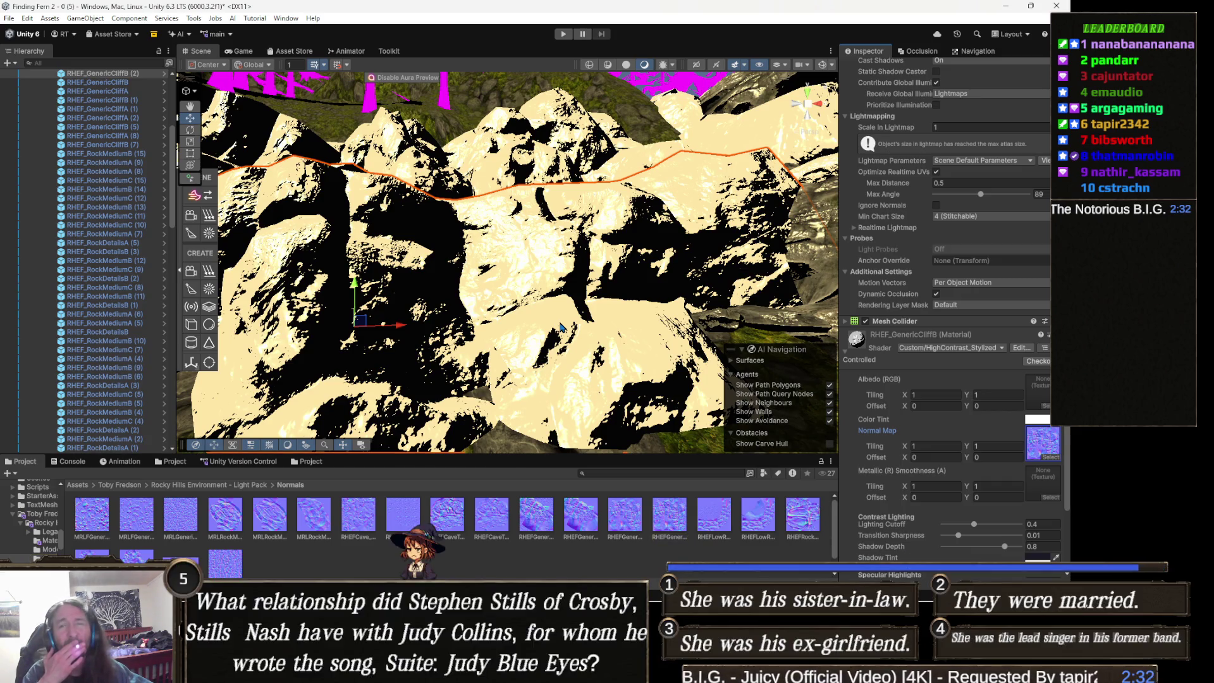
Undo the shader change to restore the rocks' URP/Lit look, then orbit around the rocks.
key("ctrl+z")
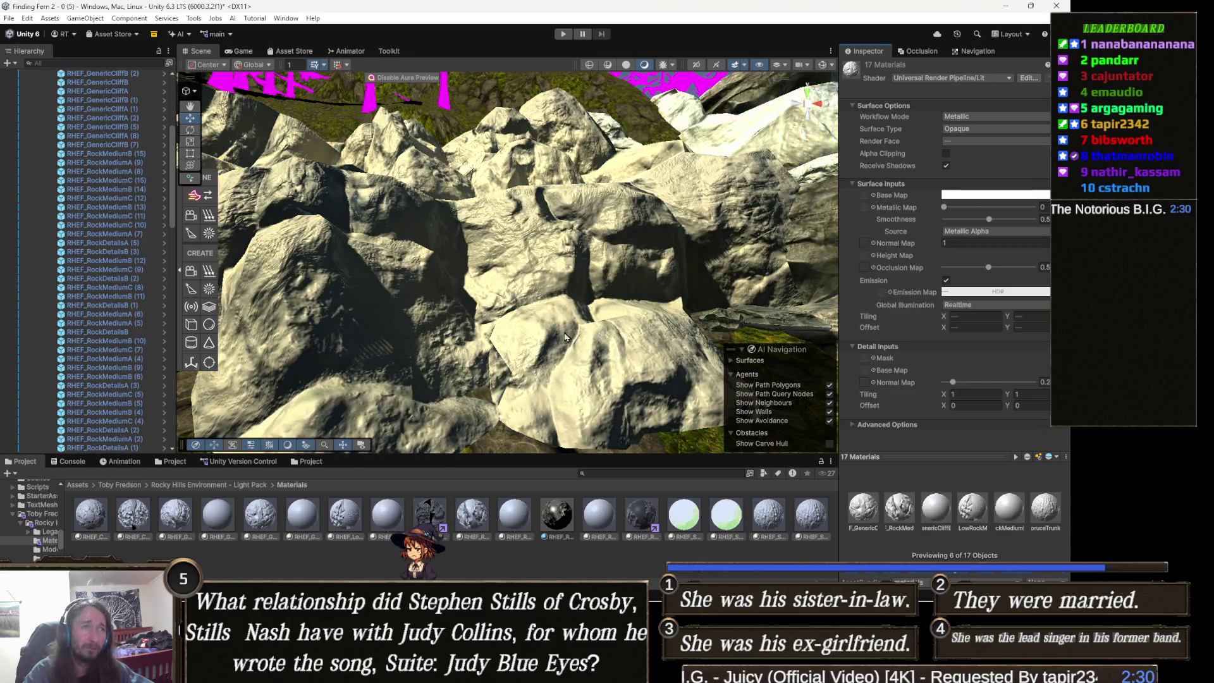
mouse_move(560, 327)
left_mouse_down()
mouse_move(462, 321)
mouse_move(564, 339)
mouse_move(447, 282)
left_mouse_up()
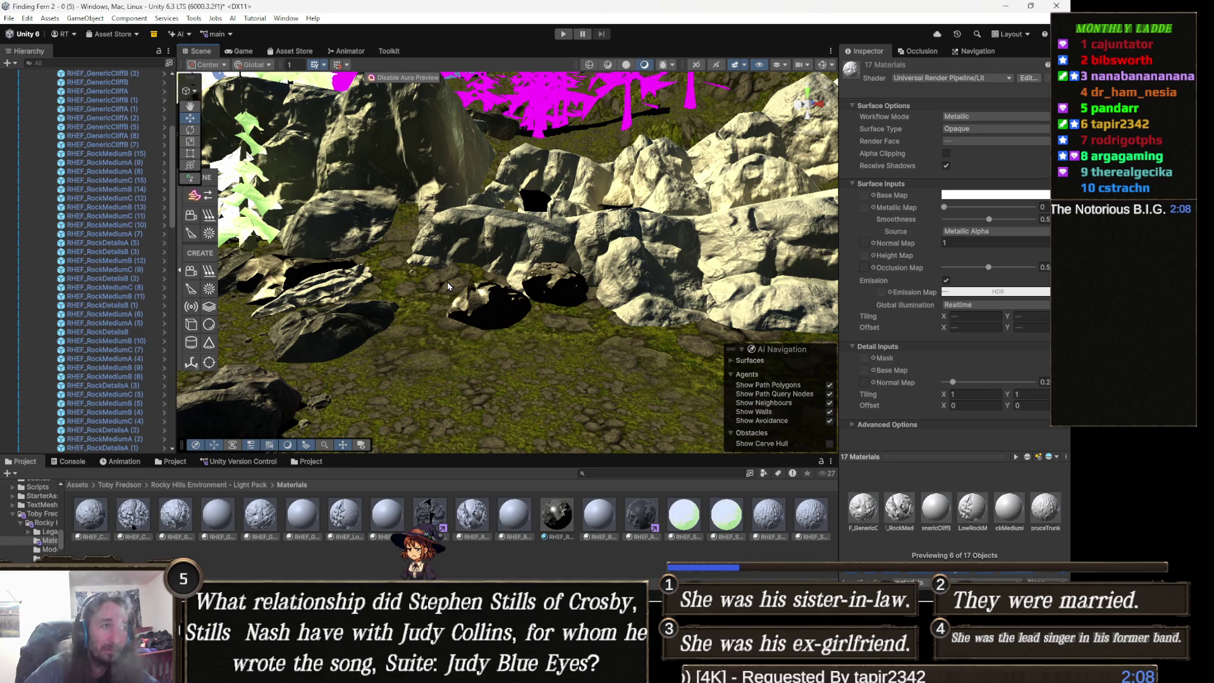
mouse_move(608, 338)
left_mouse_down()
mouse_move(675, 328)
mouse_move(237, 309)
mouse_move(474, 319)
mouse_move(447, 353)
mouse_move(584, 269)
mouse_move(578, 291)
mouse_move(529, 254)
mouse_move(560, 290)
mouse_move(560, 325)
left_mouse_up()
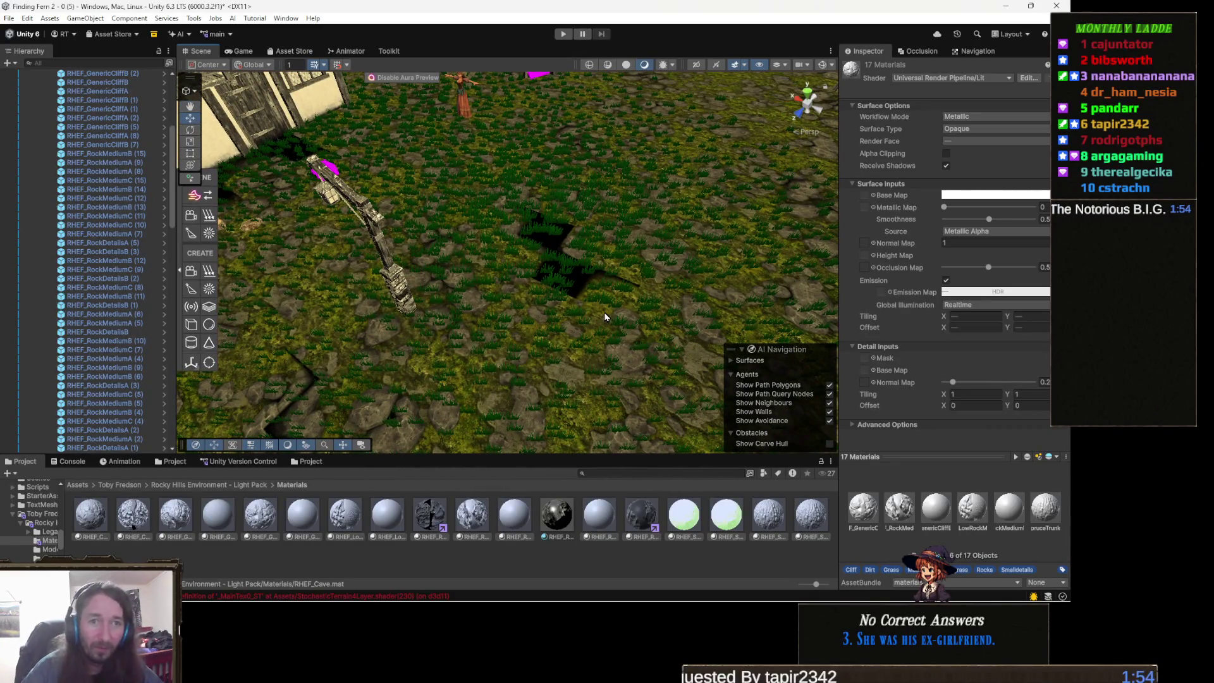
Select the terrain to review its Terrain component settings in the Inspector.
left_click(662, 286)
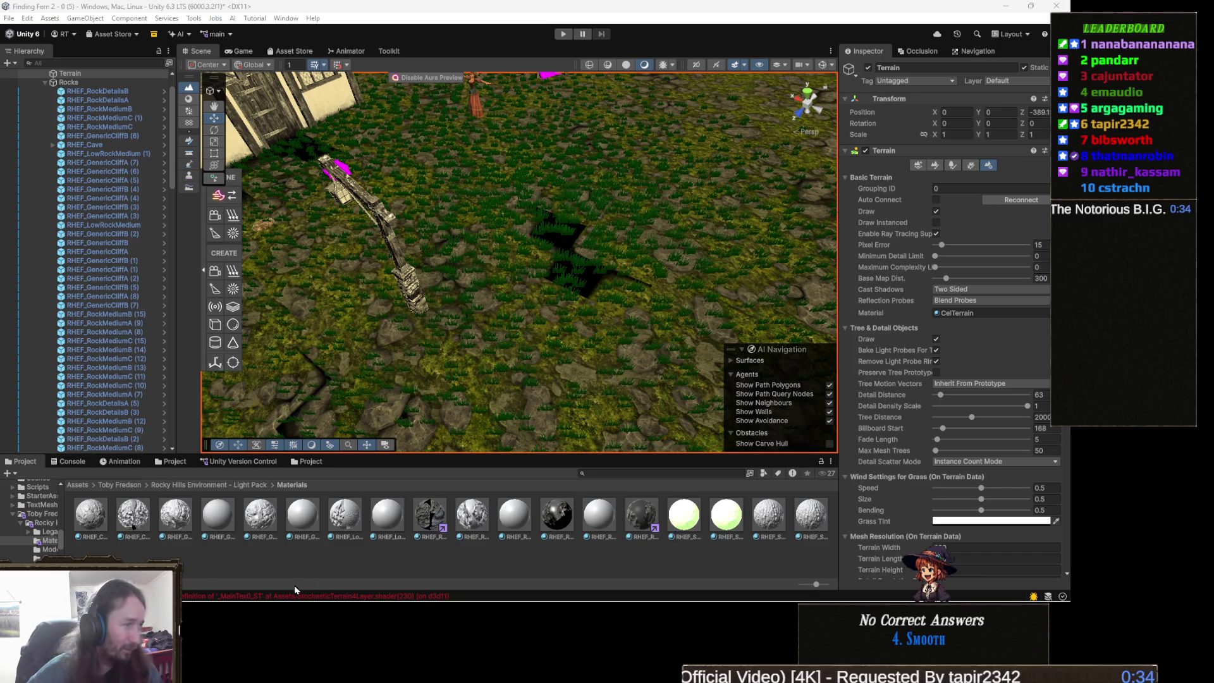
key("alt+Tab")
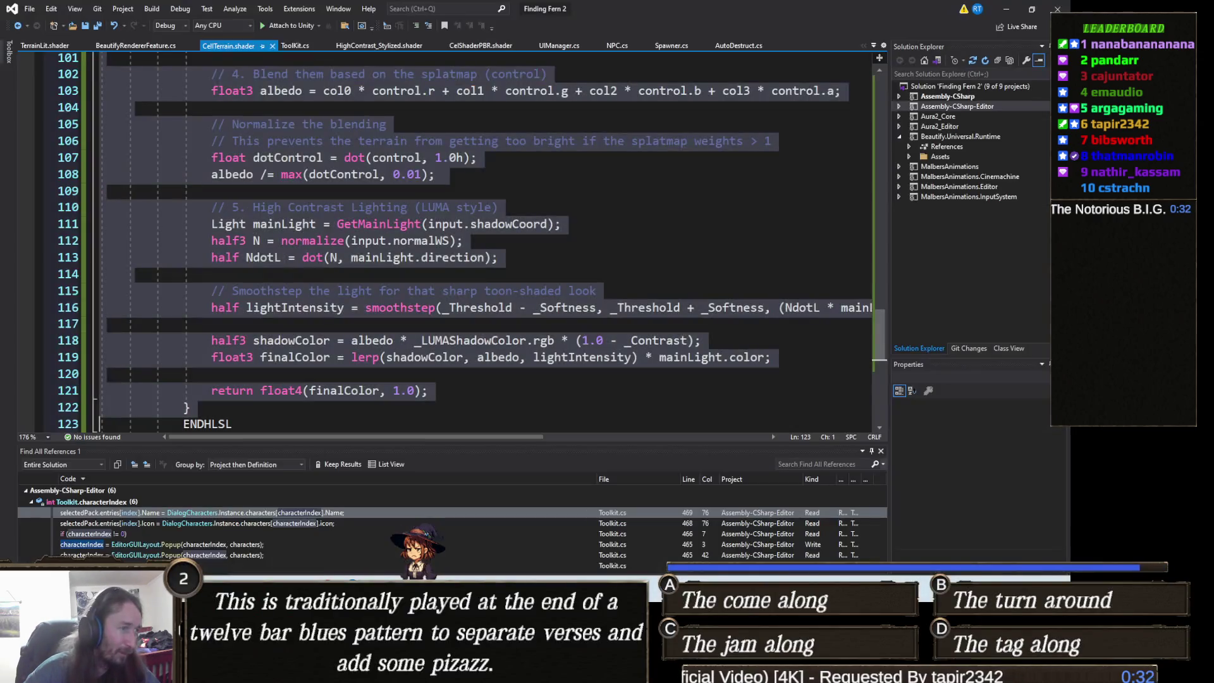
Scroll through the CelTerrain.shader code and select the entire file.
left_click(472, 332)
scroll(472, 333, "down", 3)
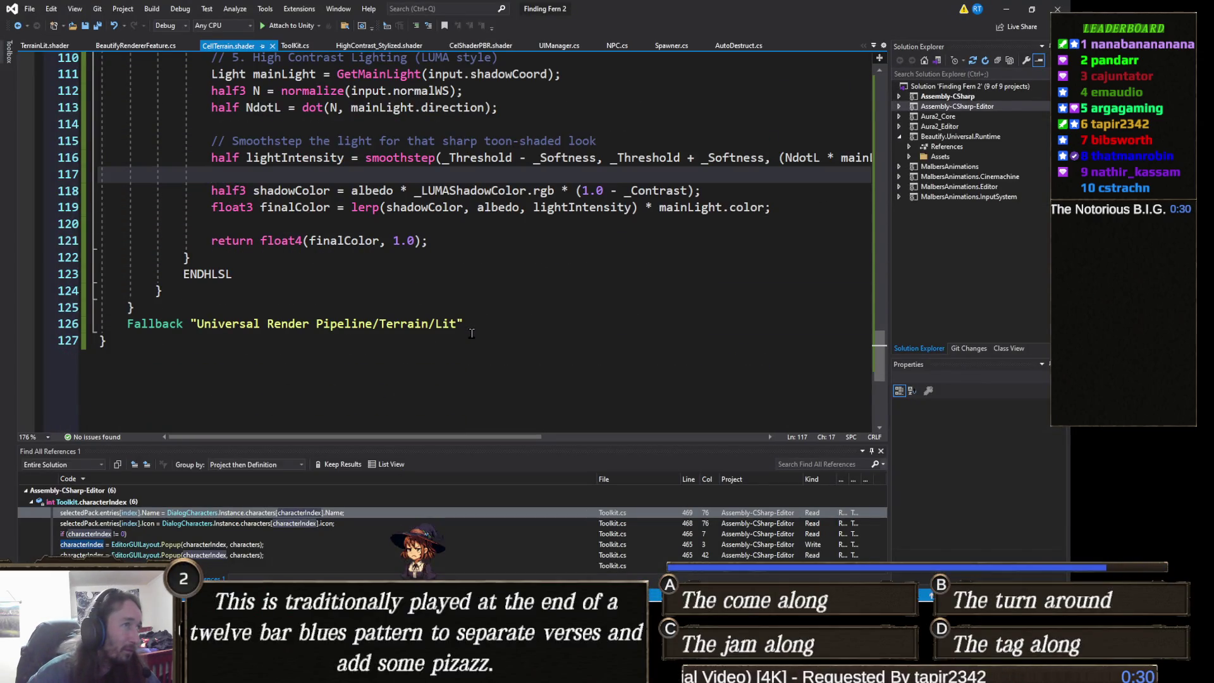
key("ctrl+a")
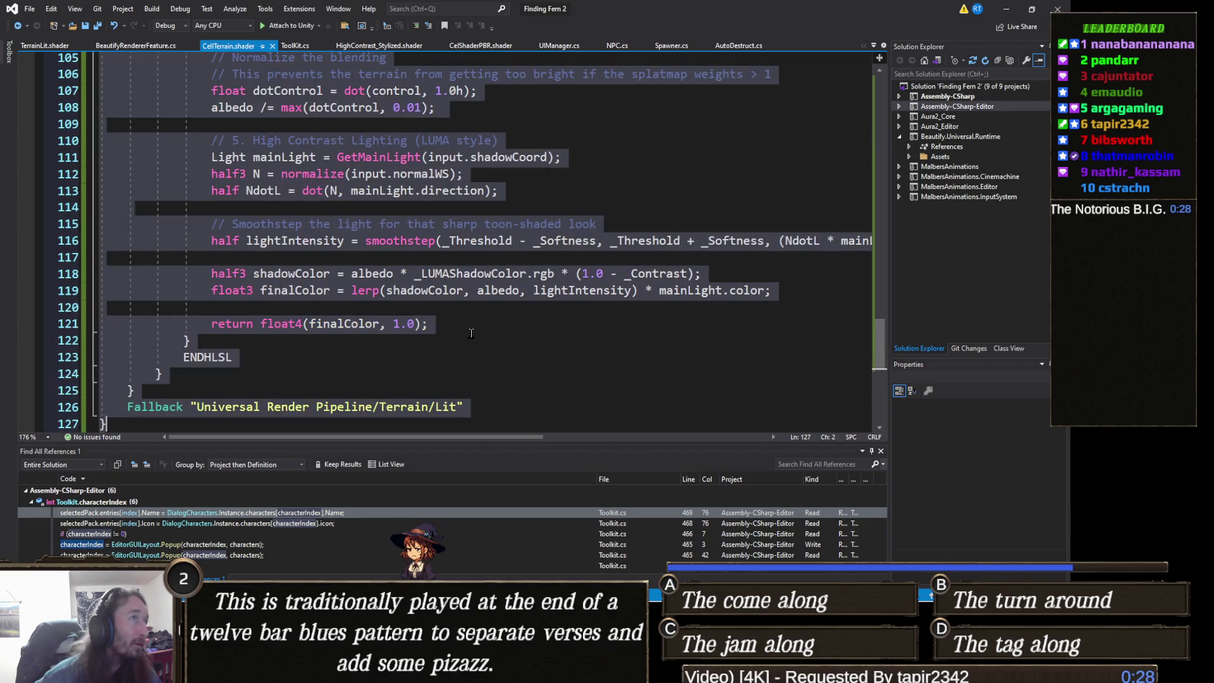
scroll(347, 288, "up", 11)
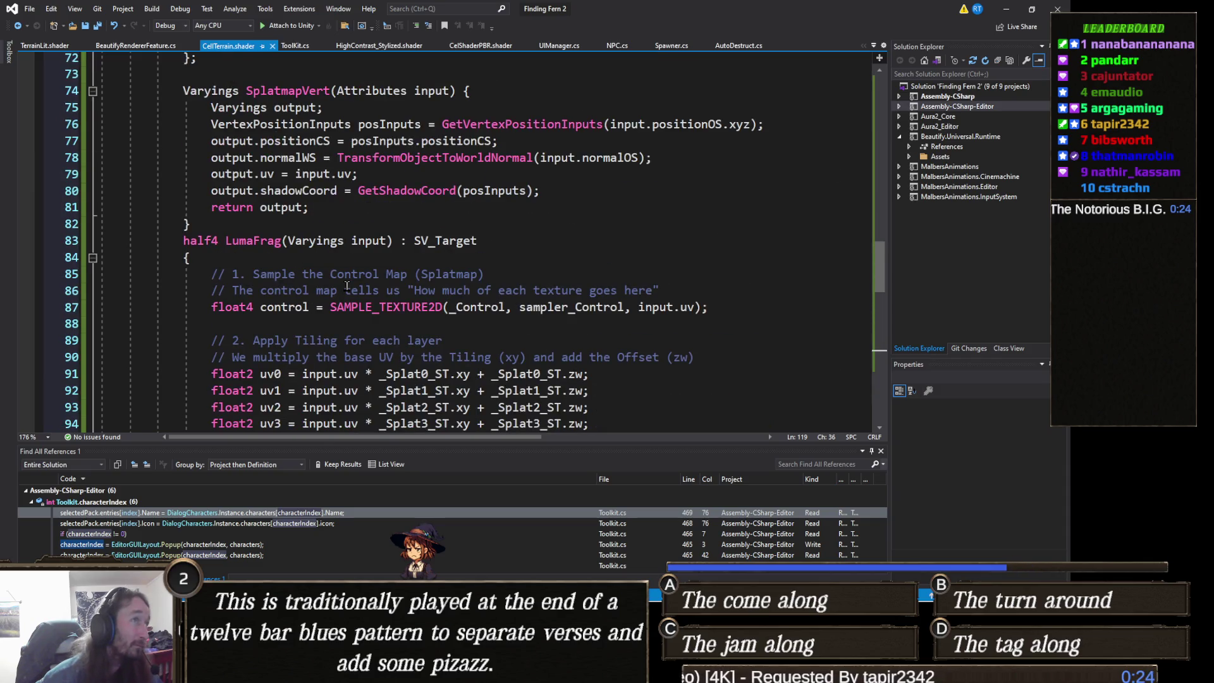
scroll(347, 286, "up", 3)
left_click(347, 286)
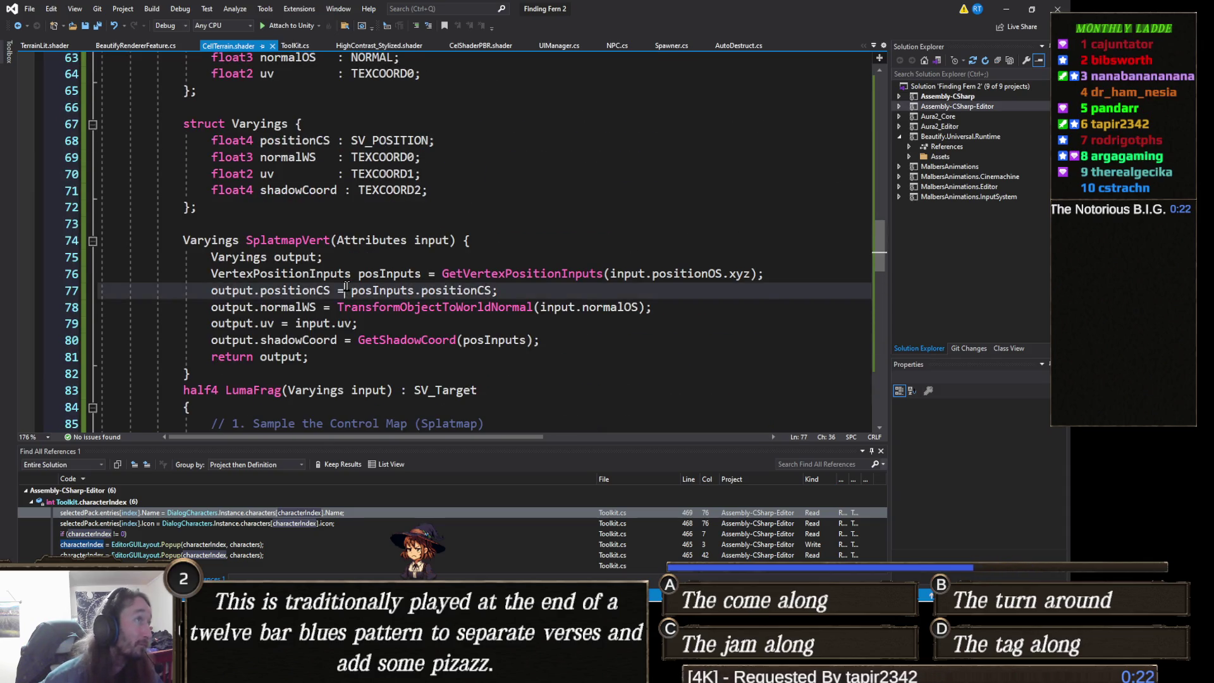
key("ctrl+a")
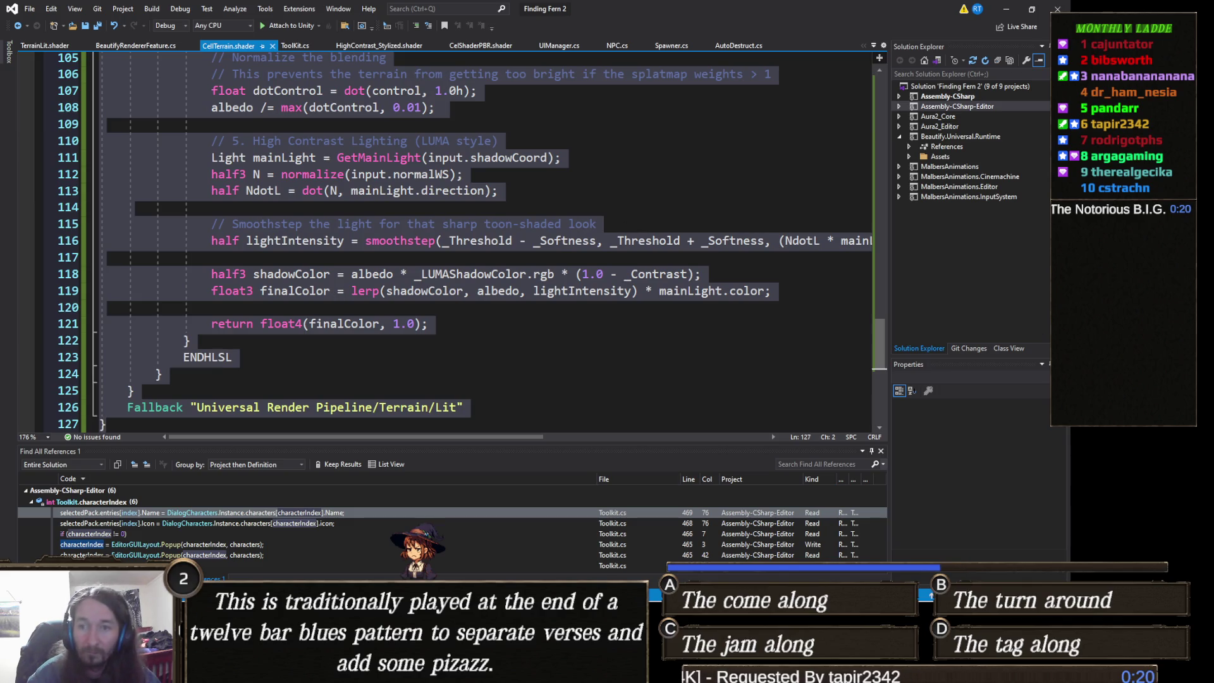
key("alt+Tab")
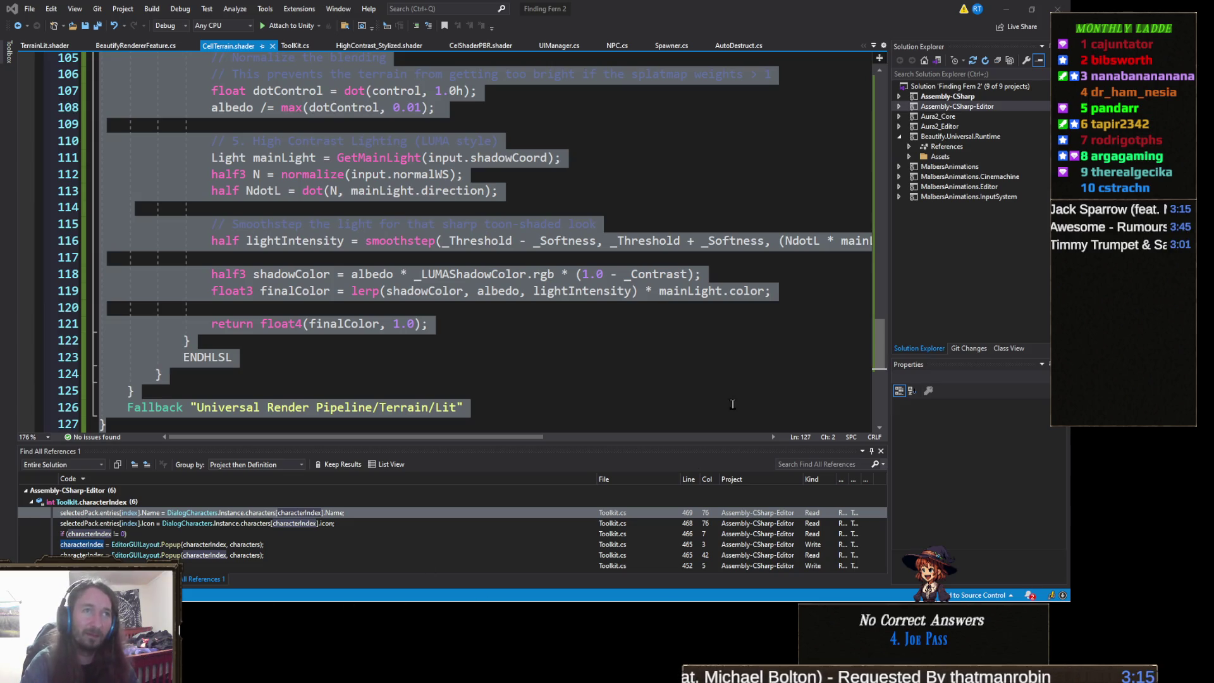
left_click(978, 436)
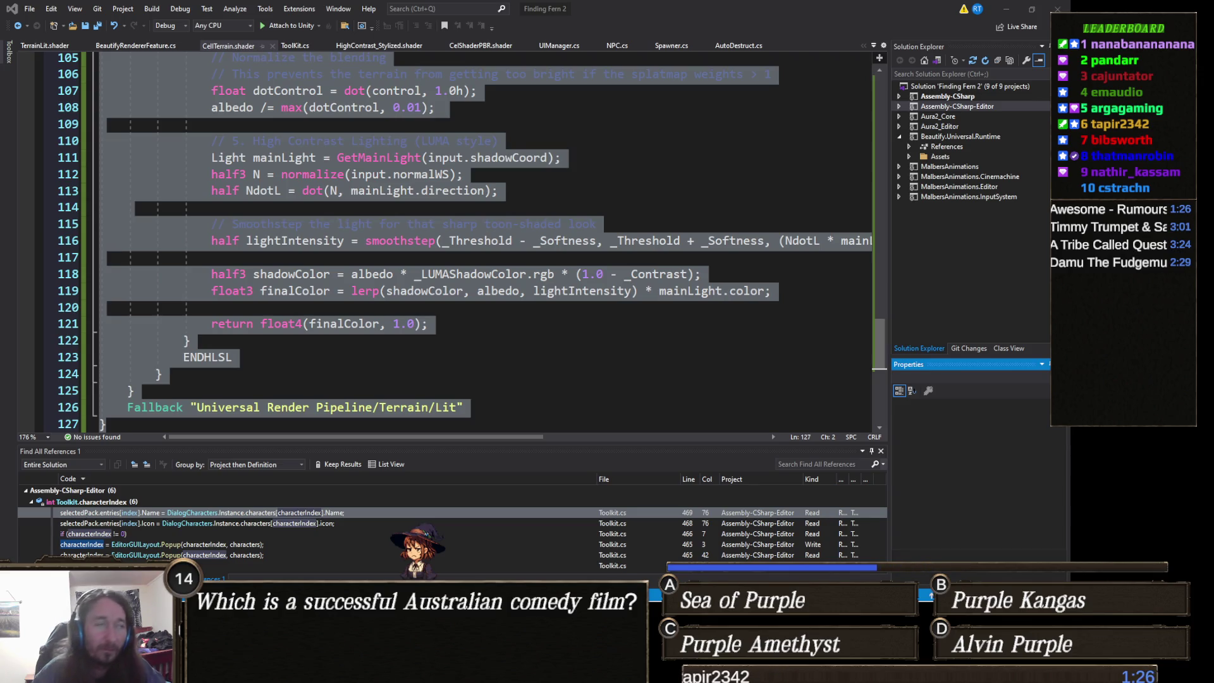
Deselect the shader code and minimize Visual Studio to get back to Unity.
left_click(607, 174)
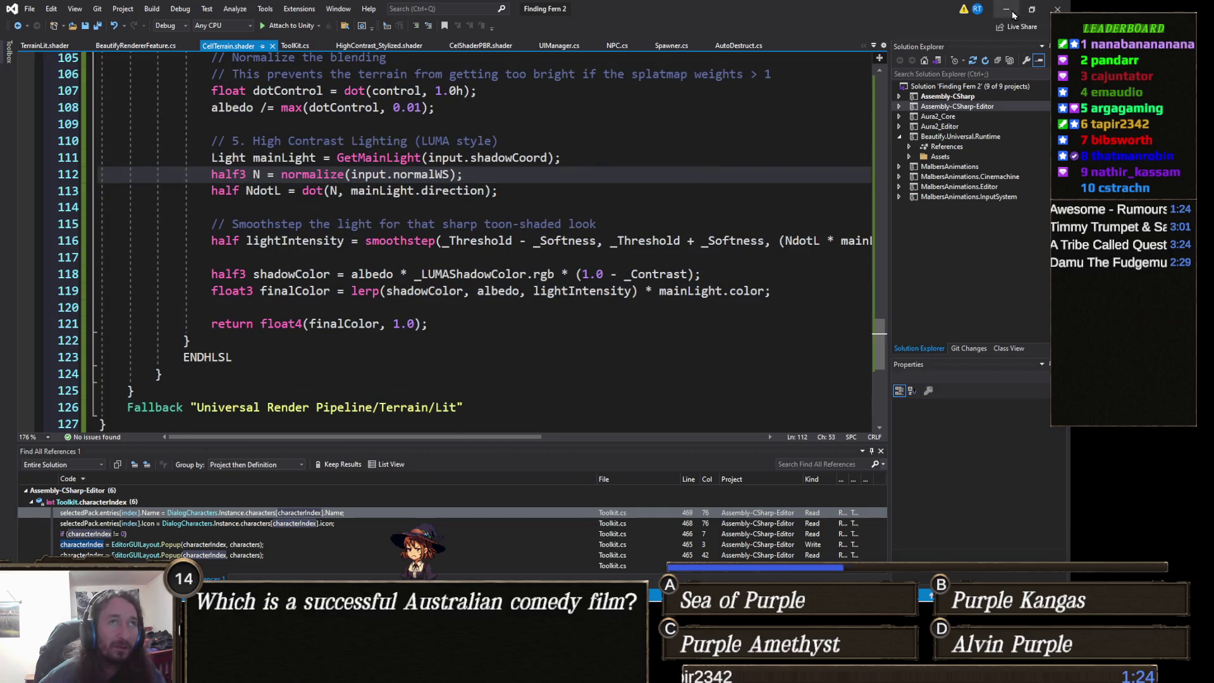
left_click(1003, 8)
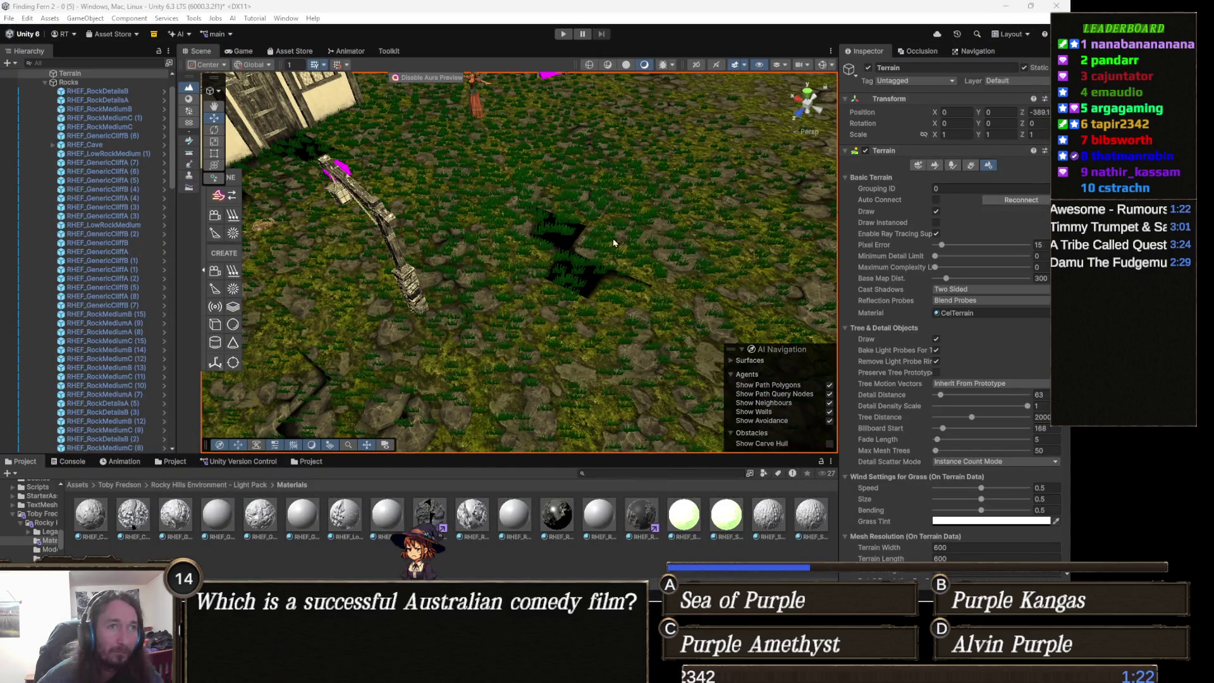
In Paint Terrain, show the first layer's Diffuse, Normal Map and empty Mask Map slots.
left_click(934, 165)
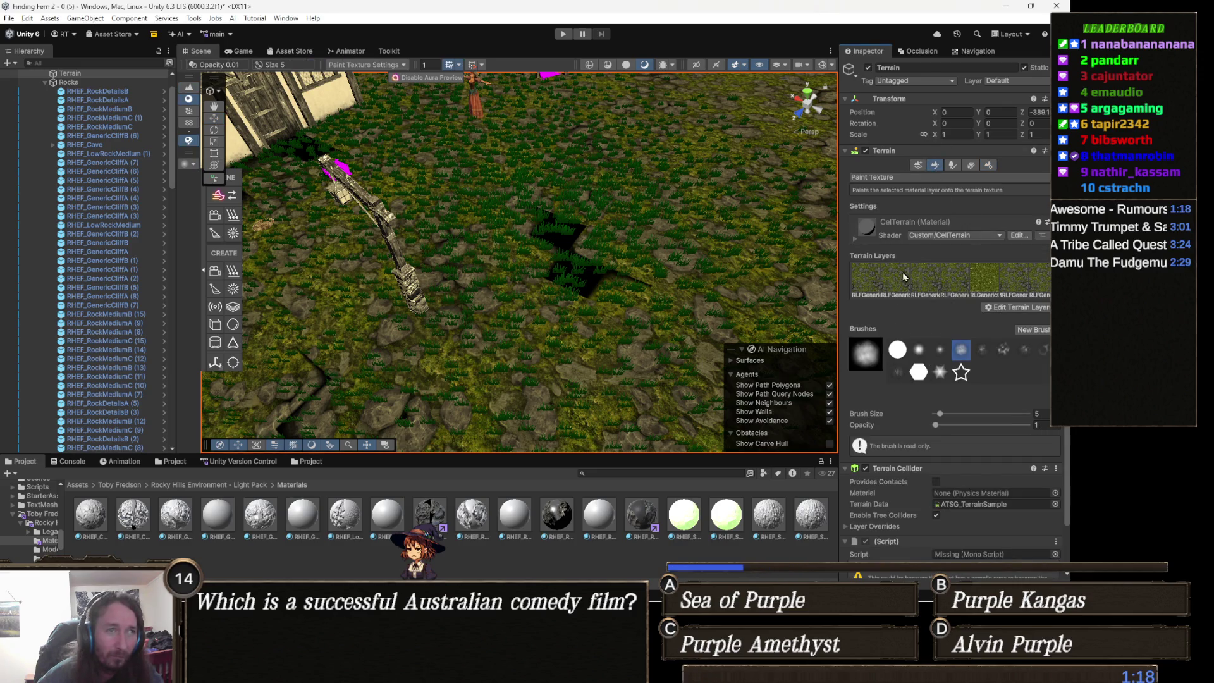
left_click(872, 277)
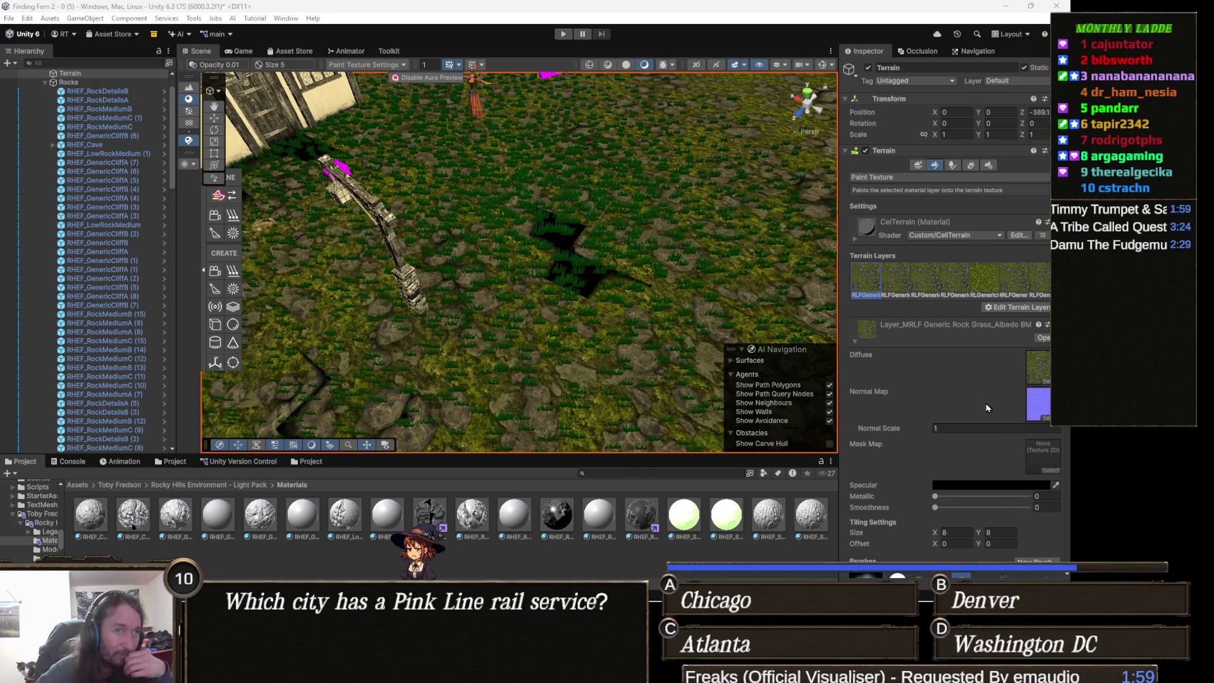
Locate the layer's rock-grass diffuse texture in the Project window and view its import settings.
left_click(1048, 374)
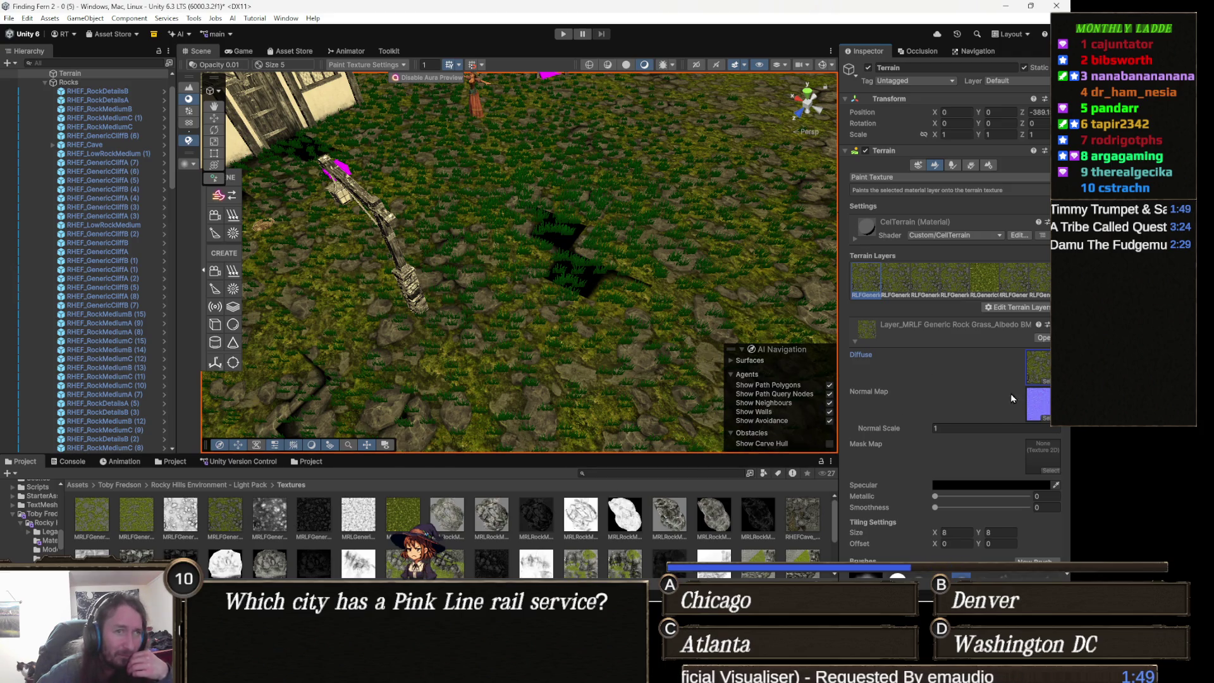
left_click(1047, 371)
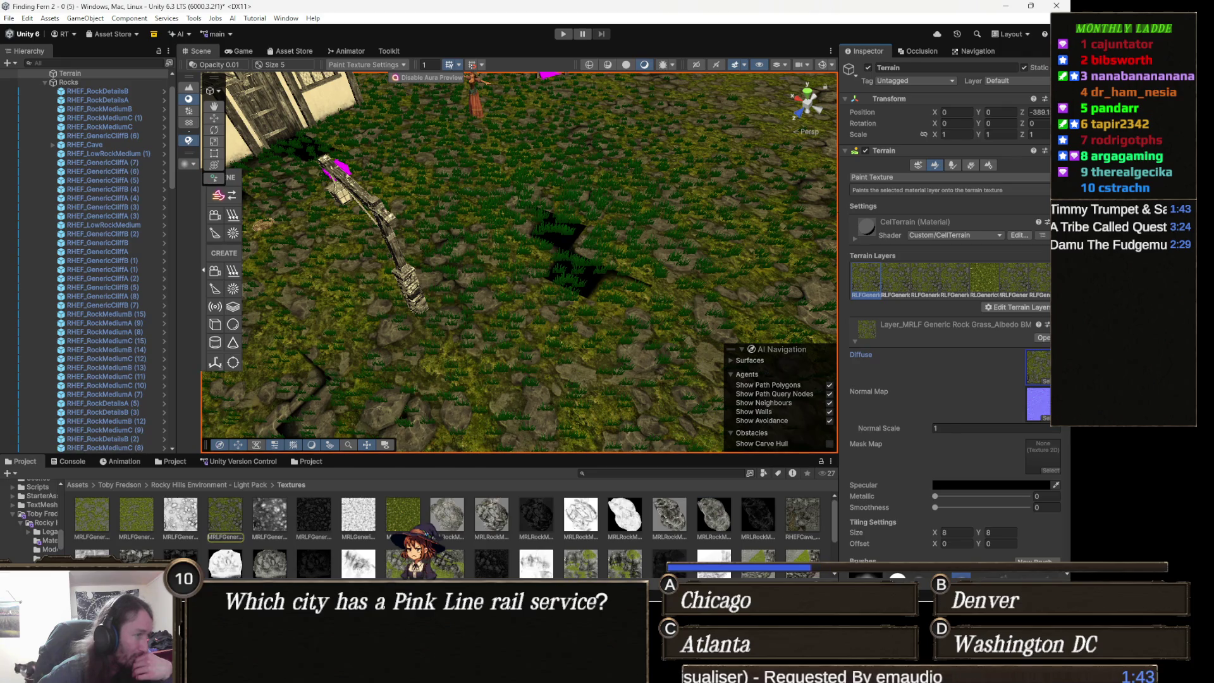
left_click(239, 511)
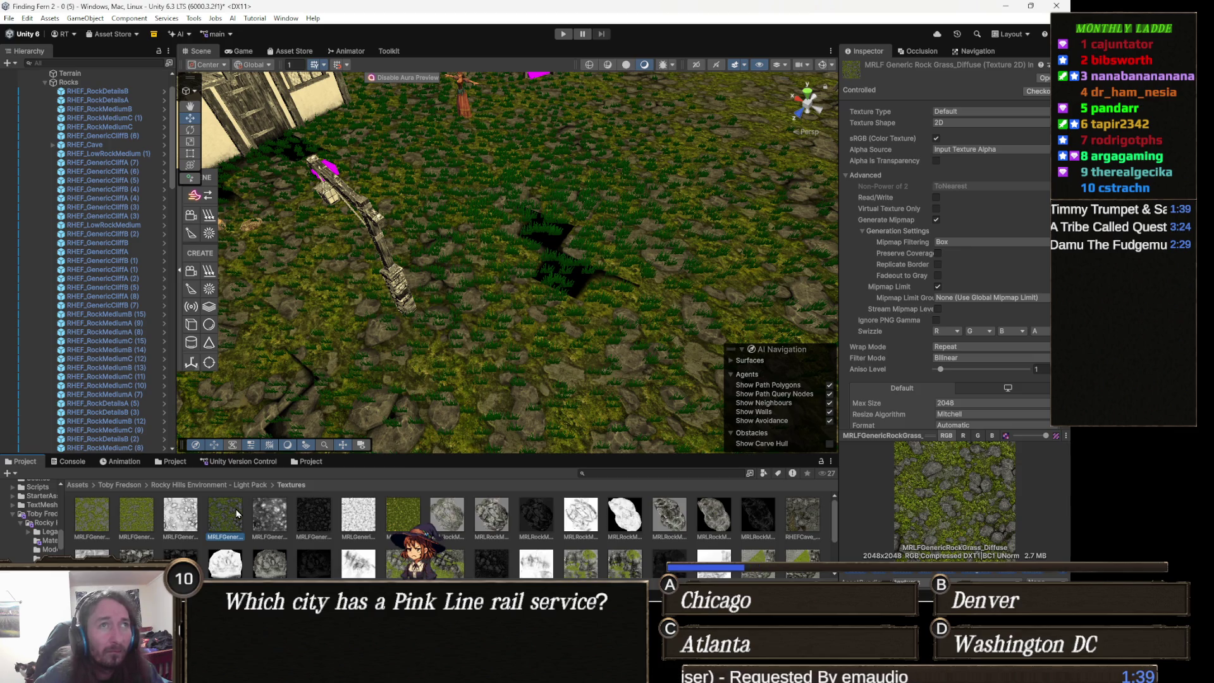
Step through the Hight and AO textures, settle on MRLFGenericRockGrass_Hight, then open the Assets root.
key("Right")
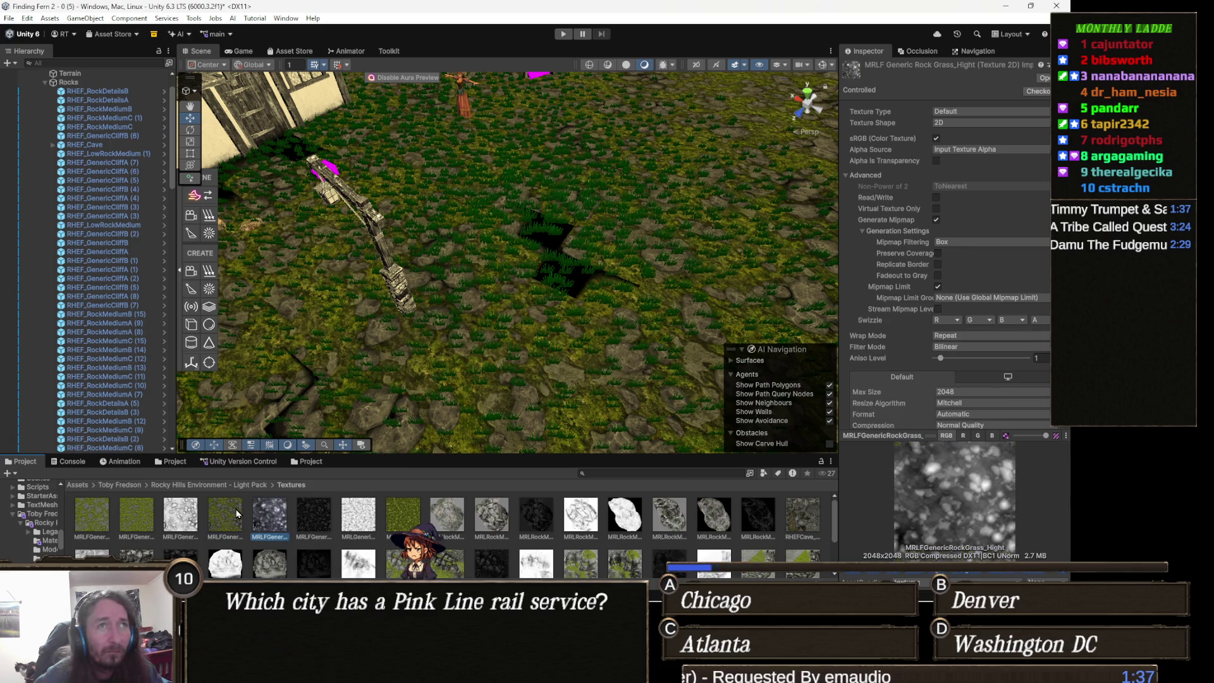
key("Right")
key("Right")
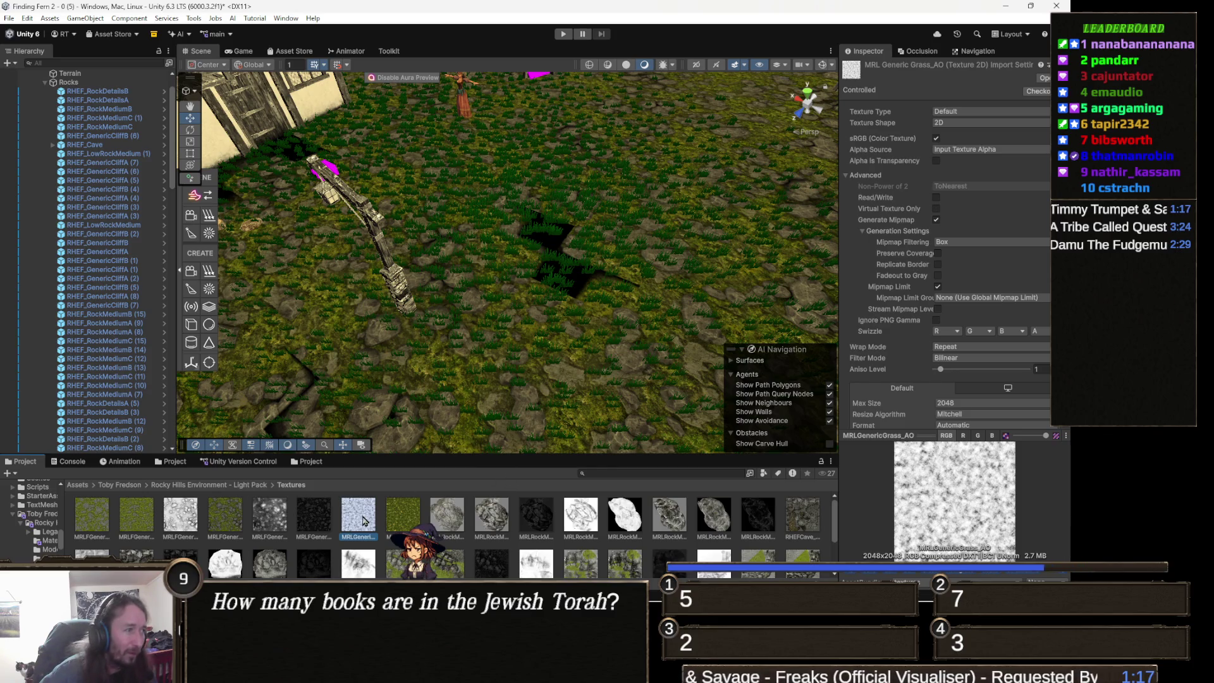
left_click(271, 517)
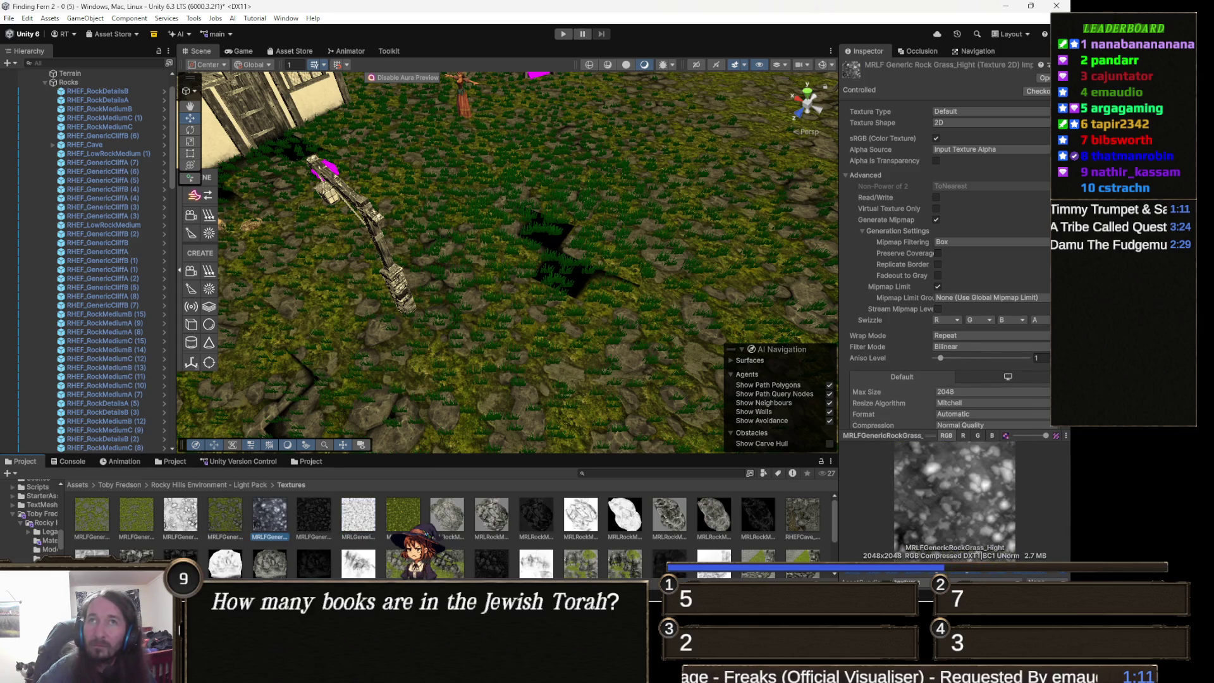
key("alt+Tab")
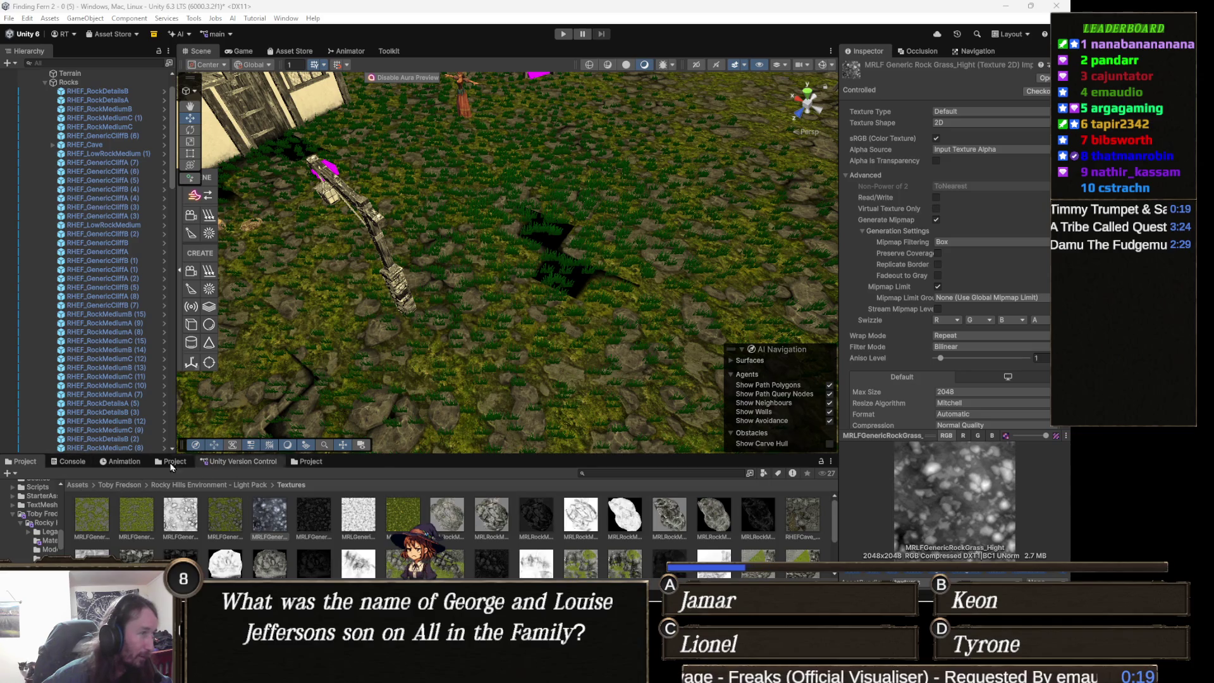
left_click(79, 485)
Navigate into the Assets/Scripts/Editor folder.
scroll(324, 531, "down", 3)
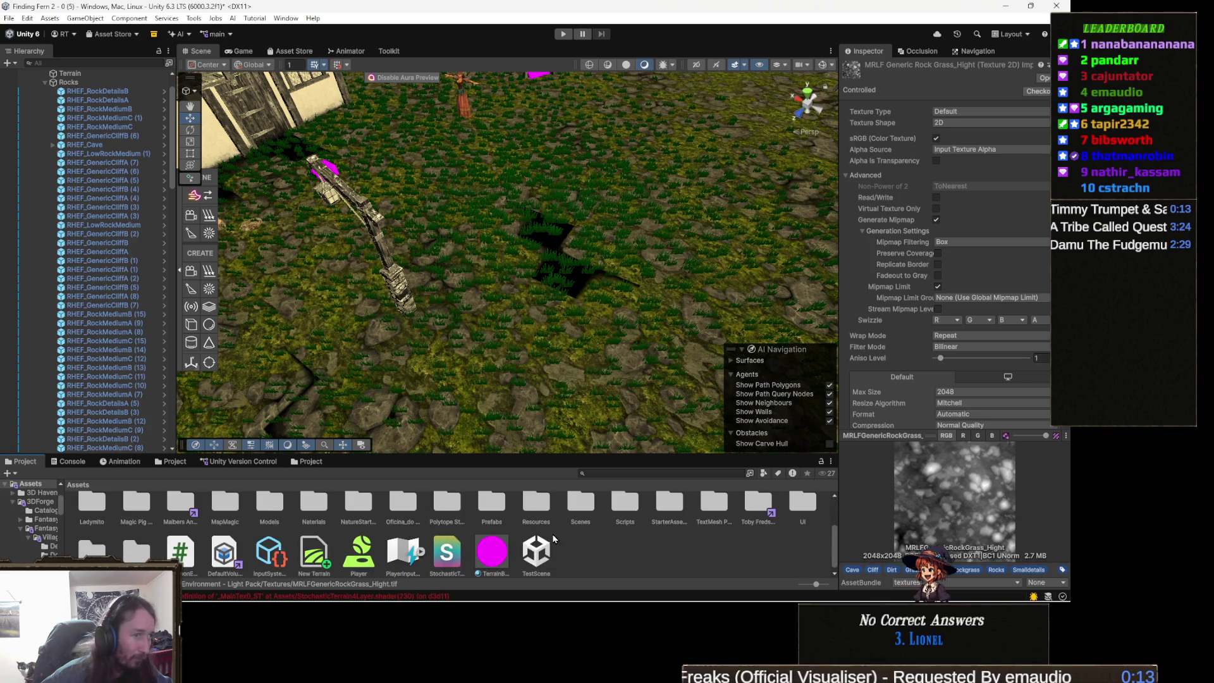
double_click(625, 506)
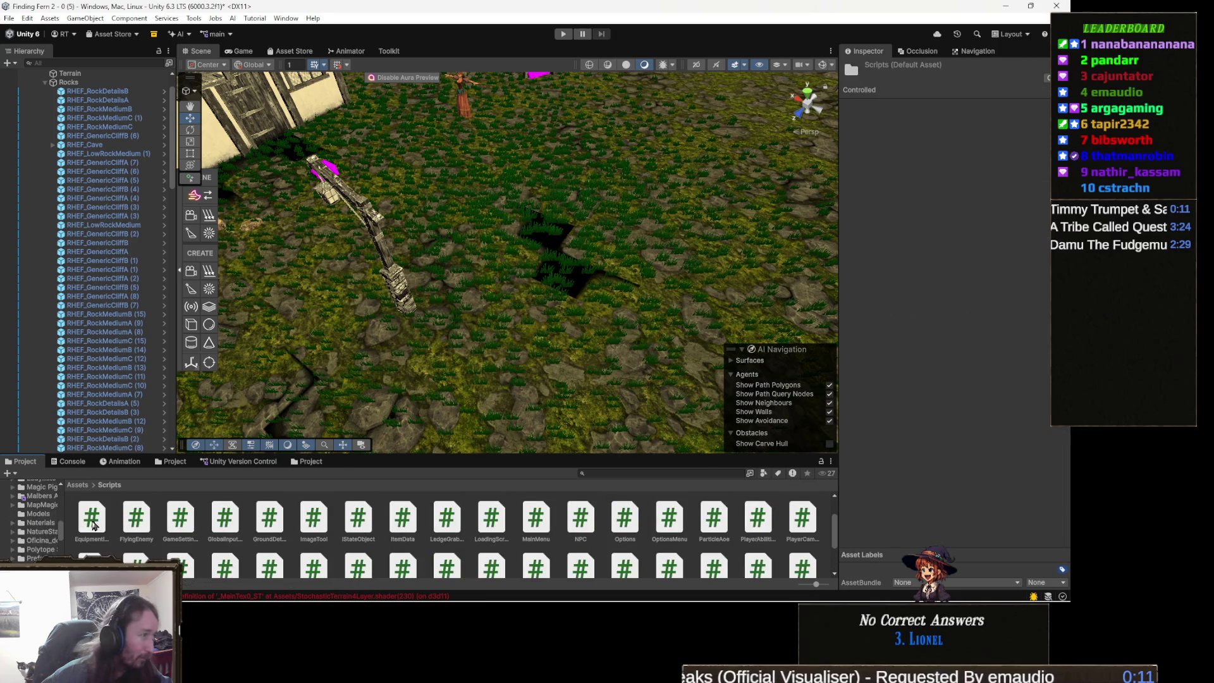
scroll(92, 518, "up", 2)
double_click(91, 516)
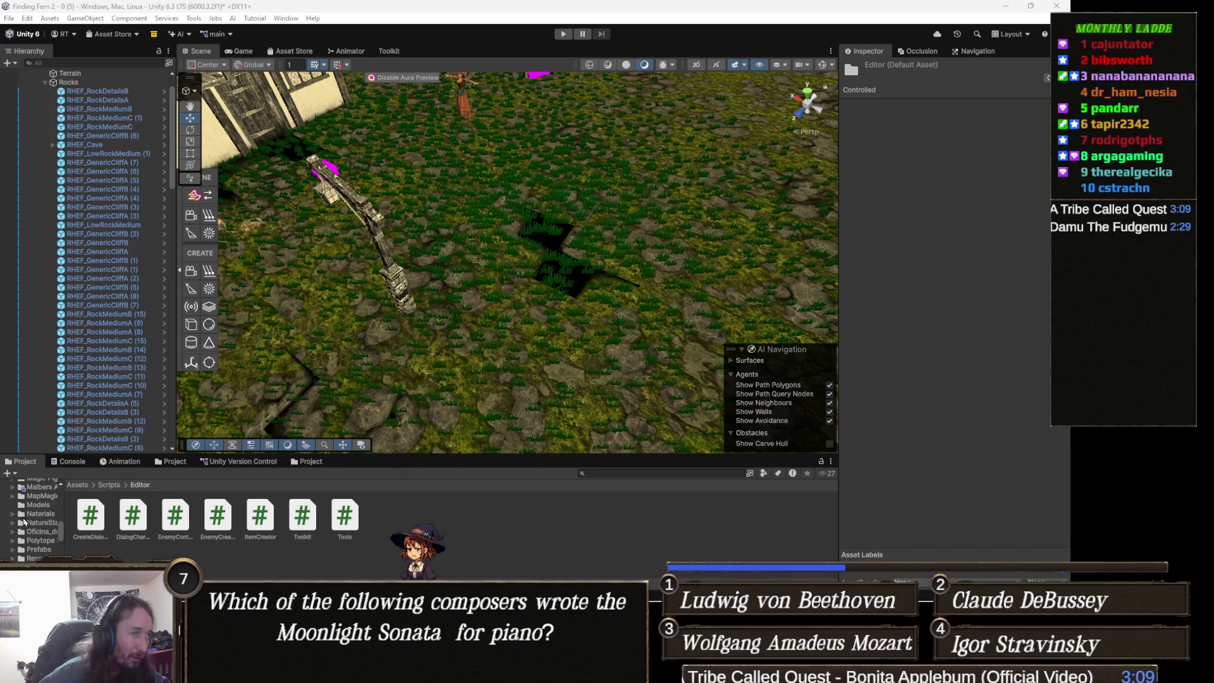
Create a MonoBehaviour script named TexturePackerEditor and open it in Visual Studio.
right_click(466, 524)
mouse_move(539, 173)
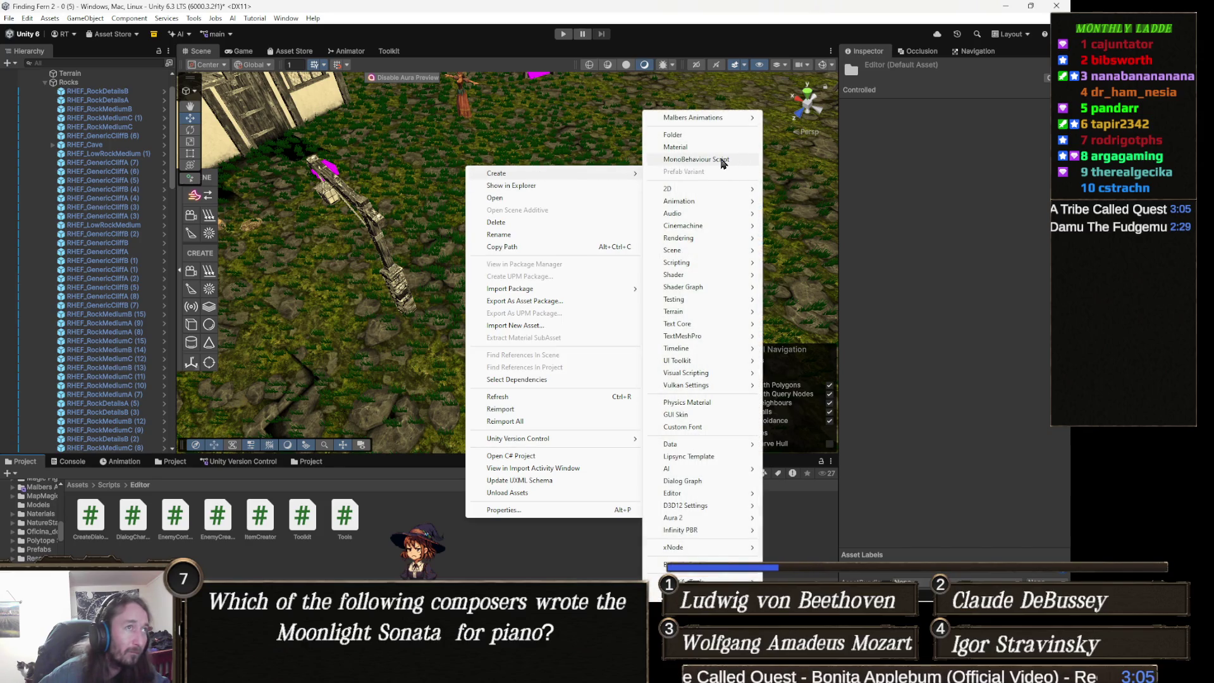
left_click(723, 163)
key("ctrl+v")
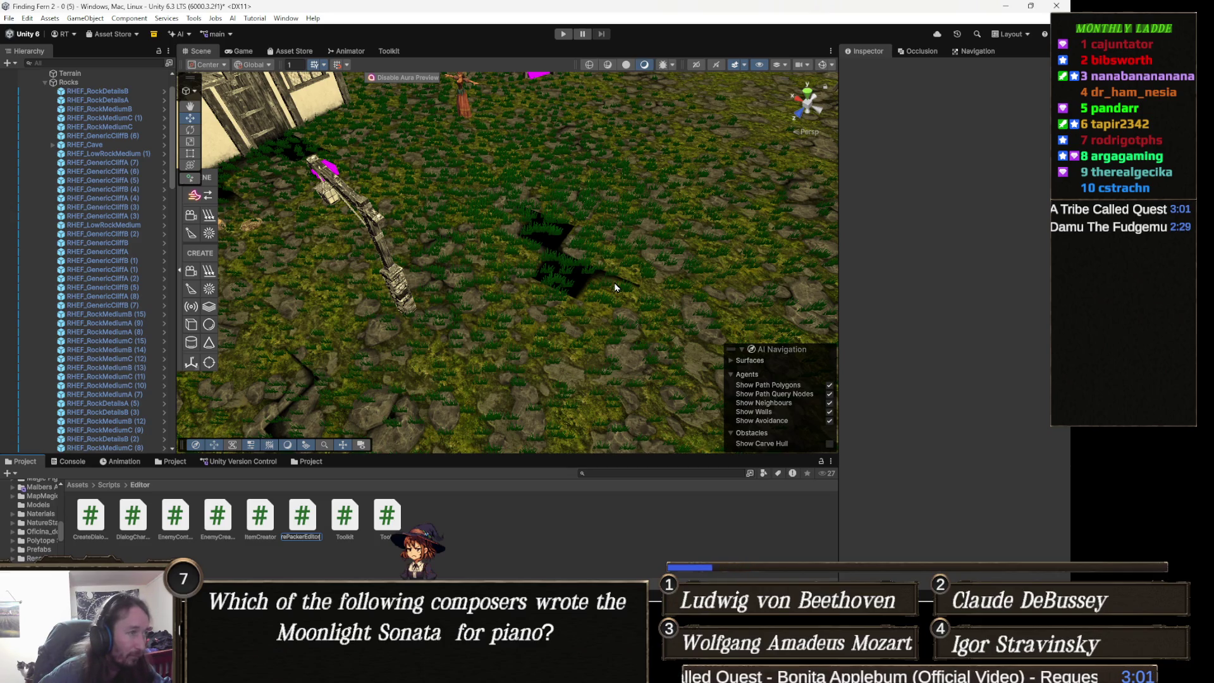
key("Return")
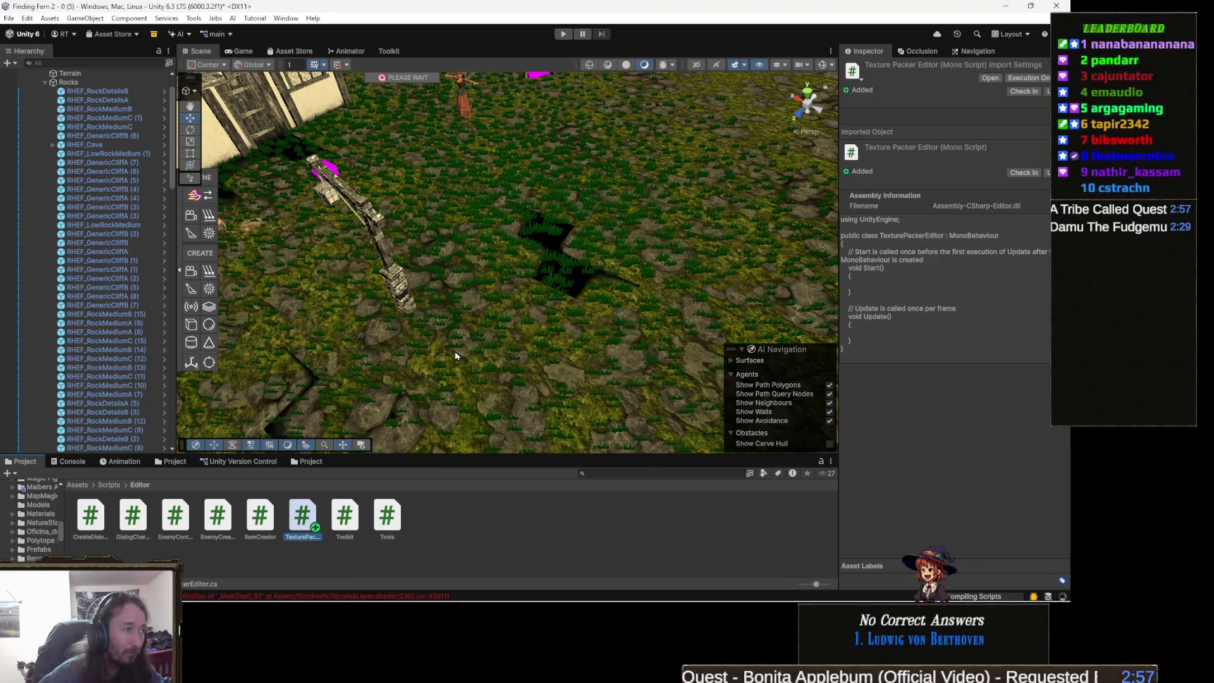
key("Return")
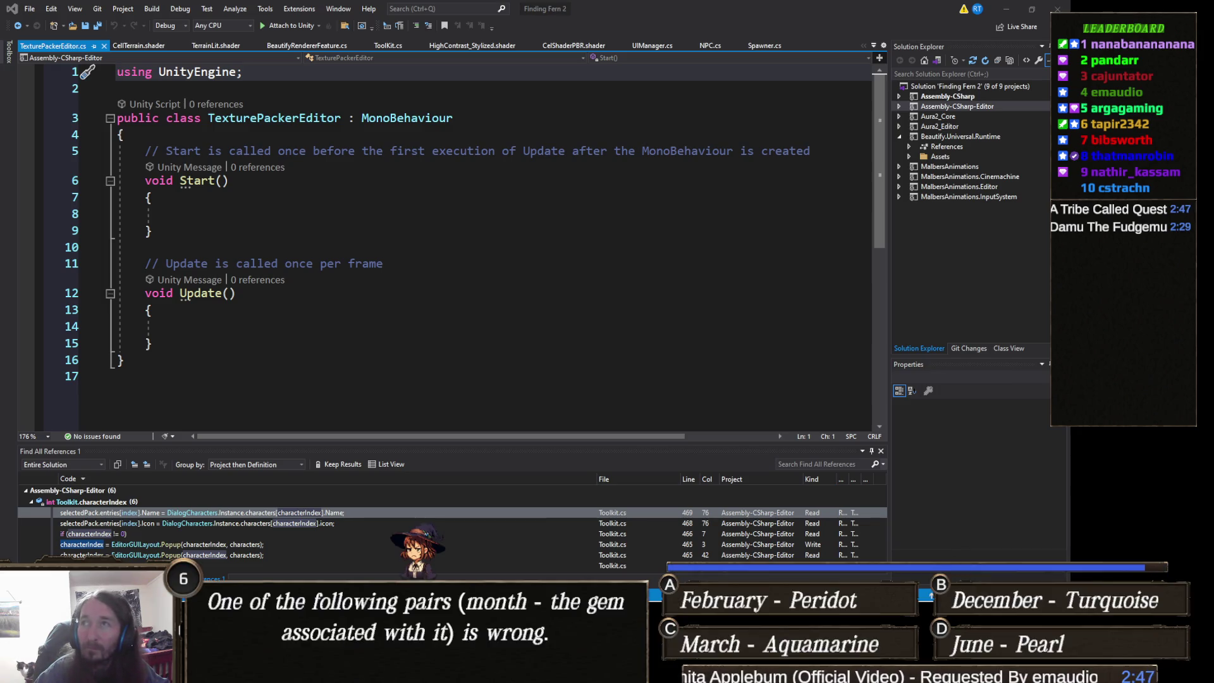
Overwrite the TexturePackerEditor template with the pasted RGBA32 texture packer code.
left_click(372, 238)
key("ctrl+a")
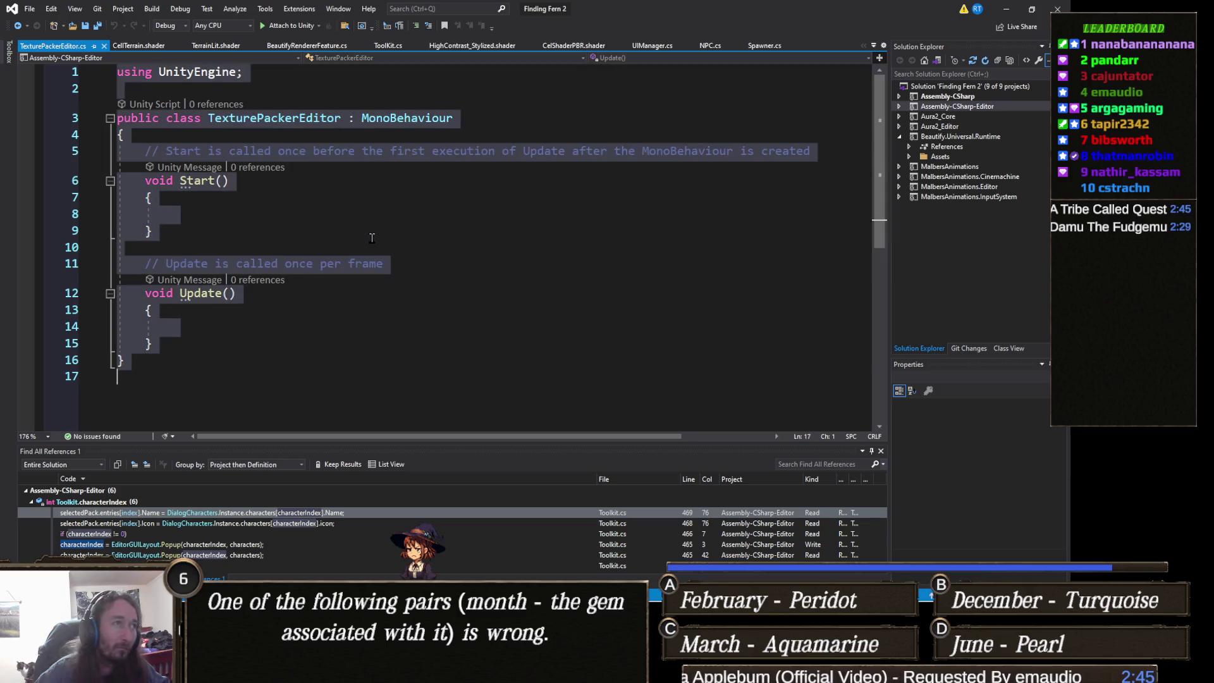
key("ctrl+v")
scroll(405, 268, "down", 4)
scroll(405, 268, "up", 16)
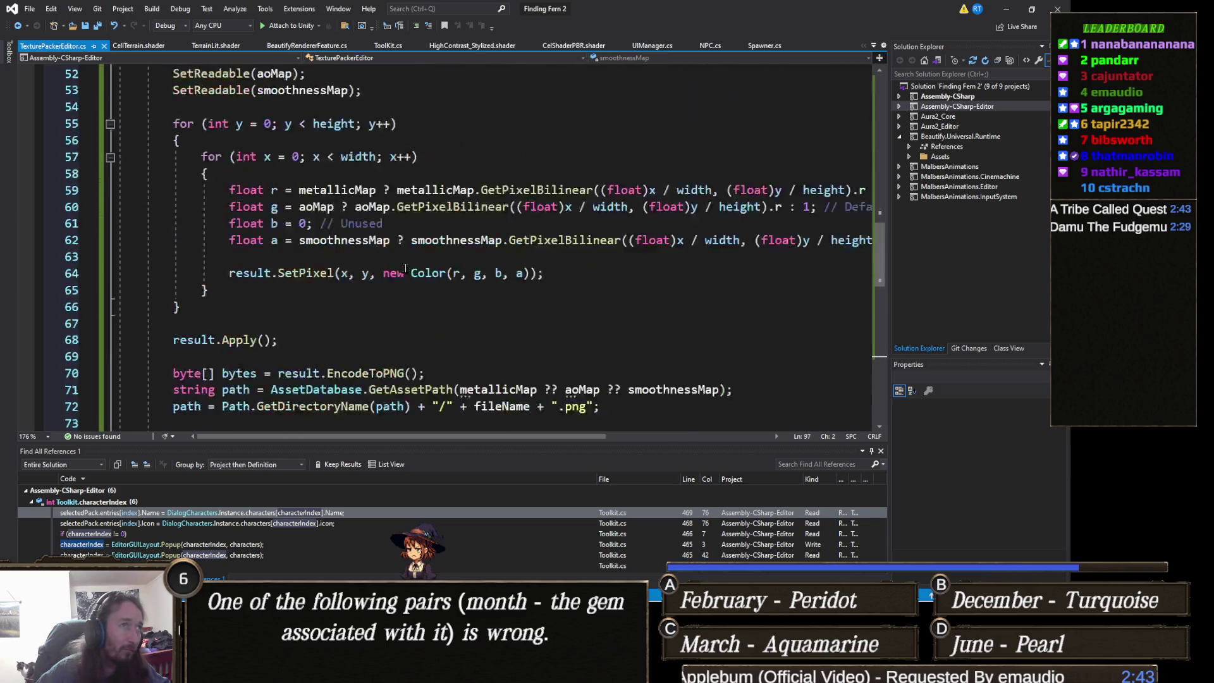
Minimize Visual Studio to return to Unity.
left_click(1007, 9)
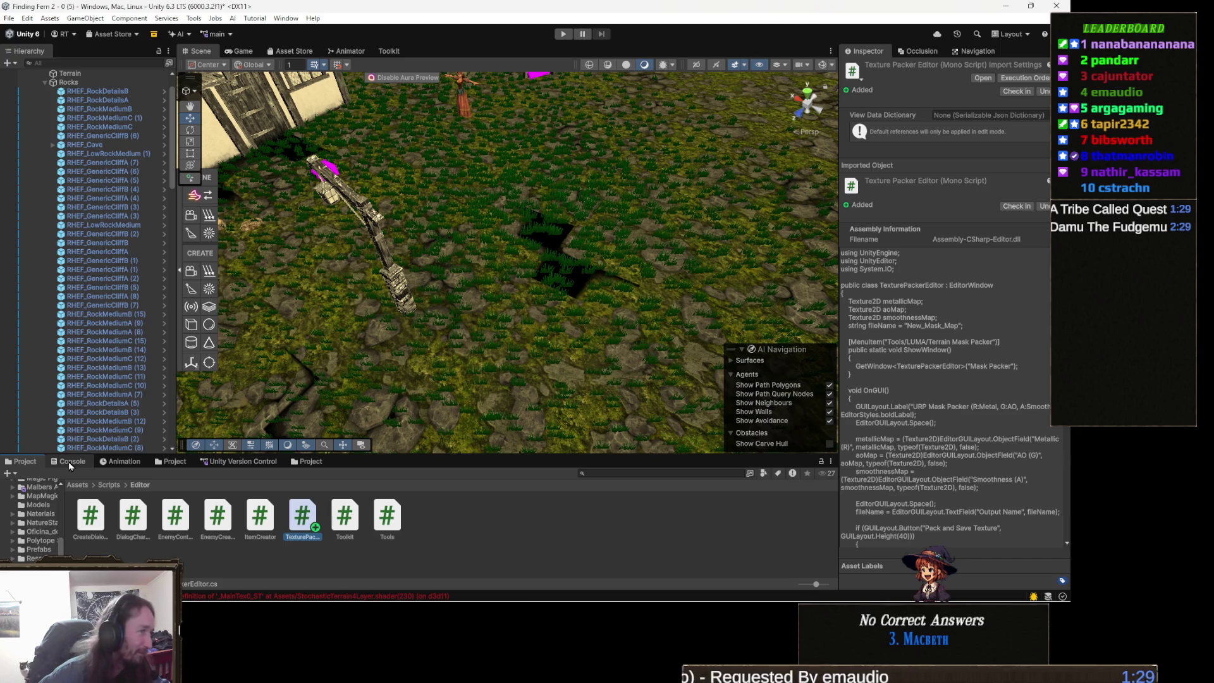
Clear the shader errors from the Console, go back to the Project tab, and switch to Visual Studio.
left_click(71, 462)
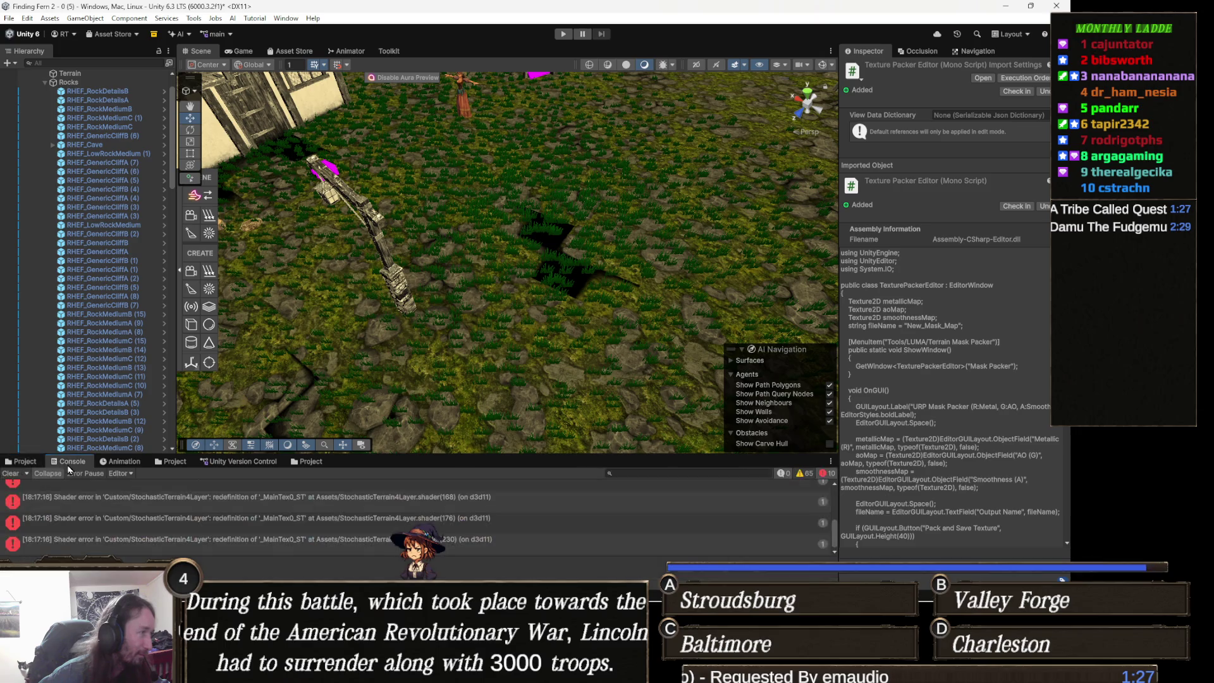
left_click(9, 476)
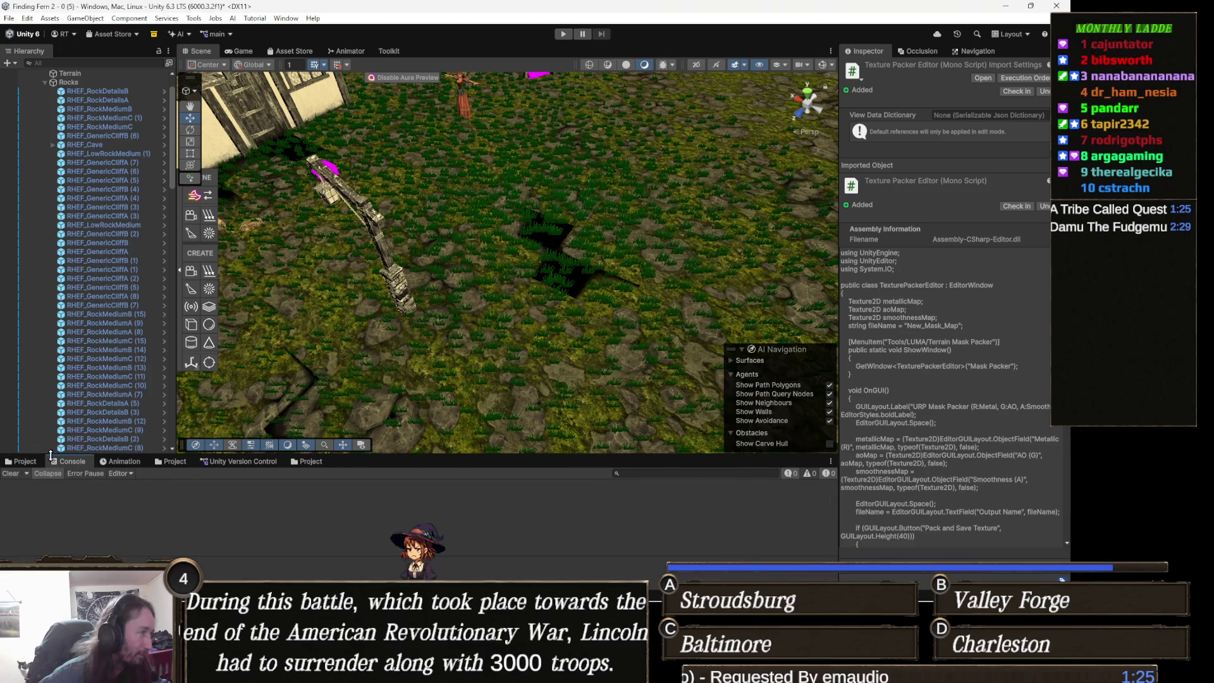
left_click(30, 462)
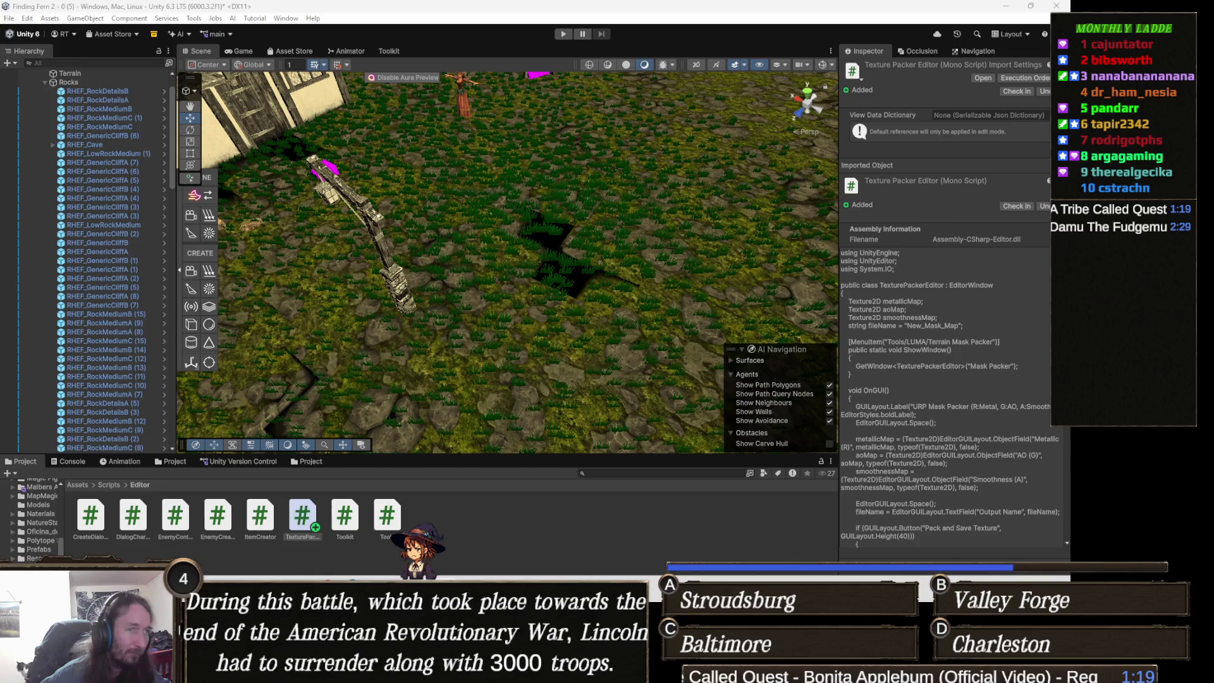
key("alt+Tab")
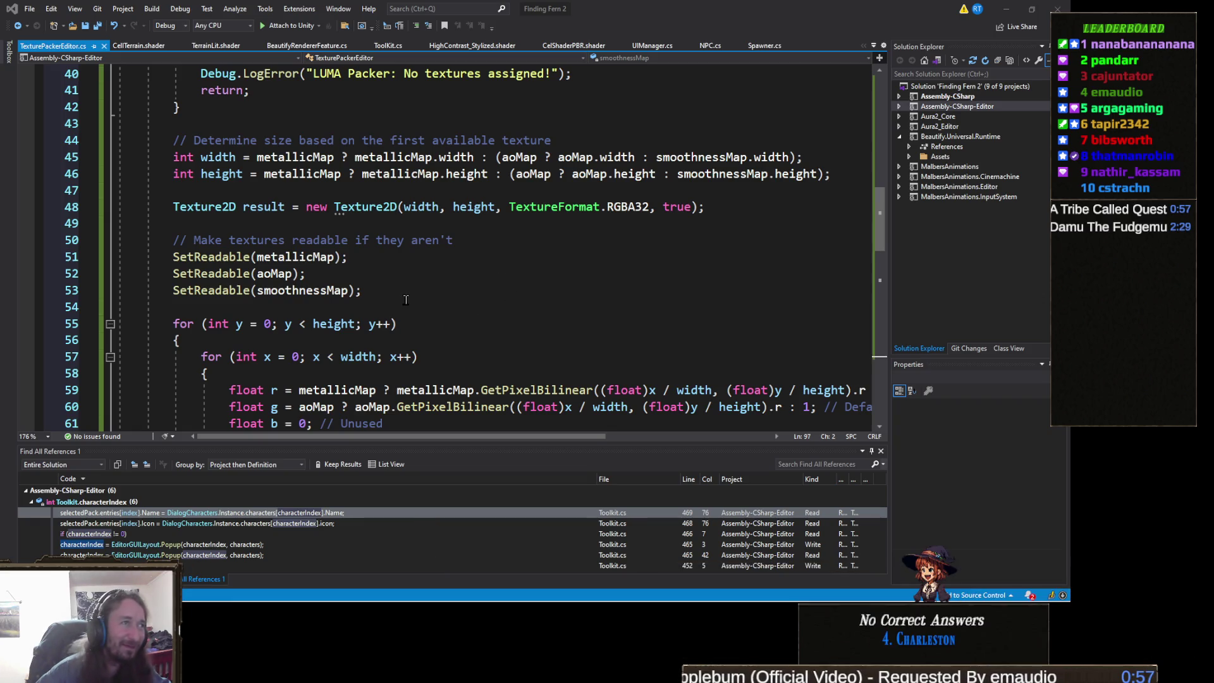
Remove 'LUMA/' from the menu path so it reads Tools/Terrain Mask Packer.
scroll(400, 288, "up", 13)
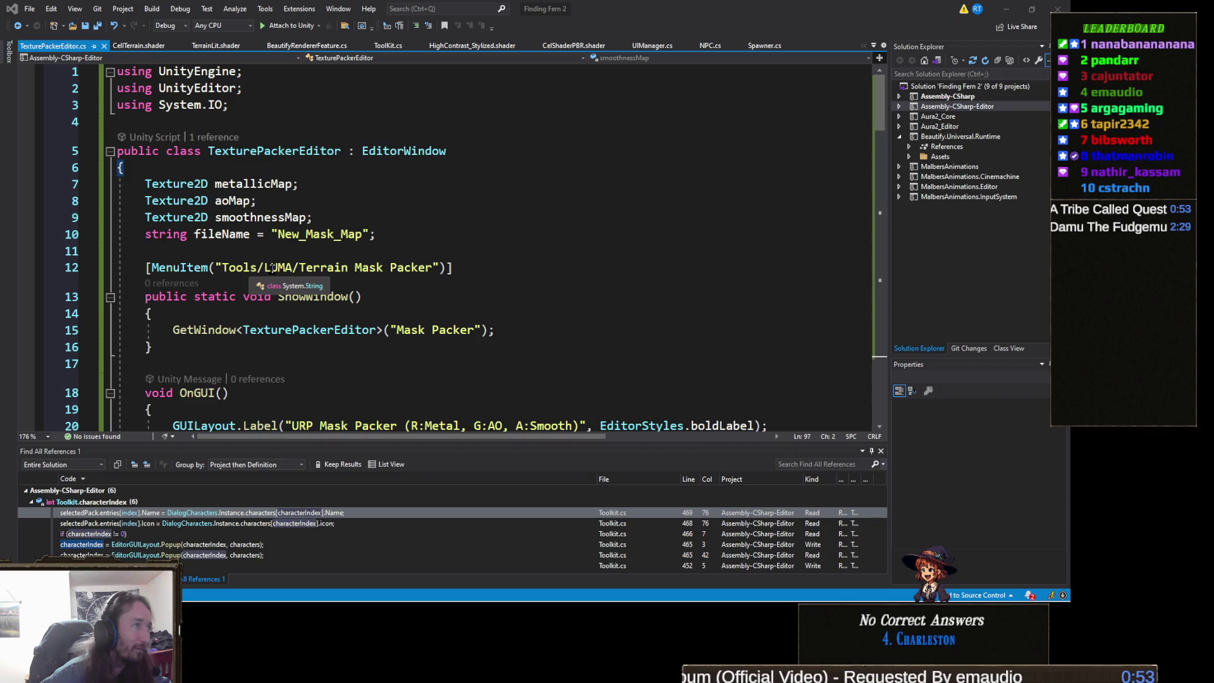
left_click(293, 268)
key("BackSpace")
key("BackSpace")
key("BackSpace")
key("Delete")
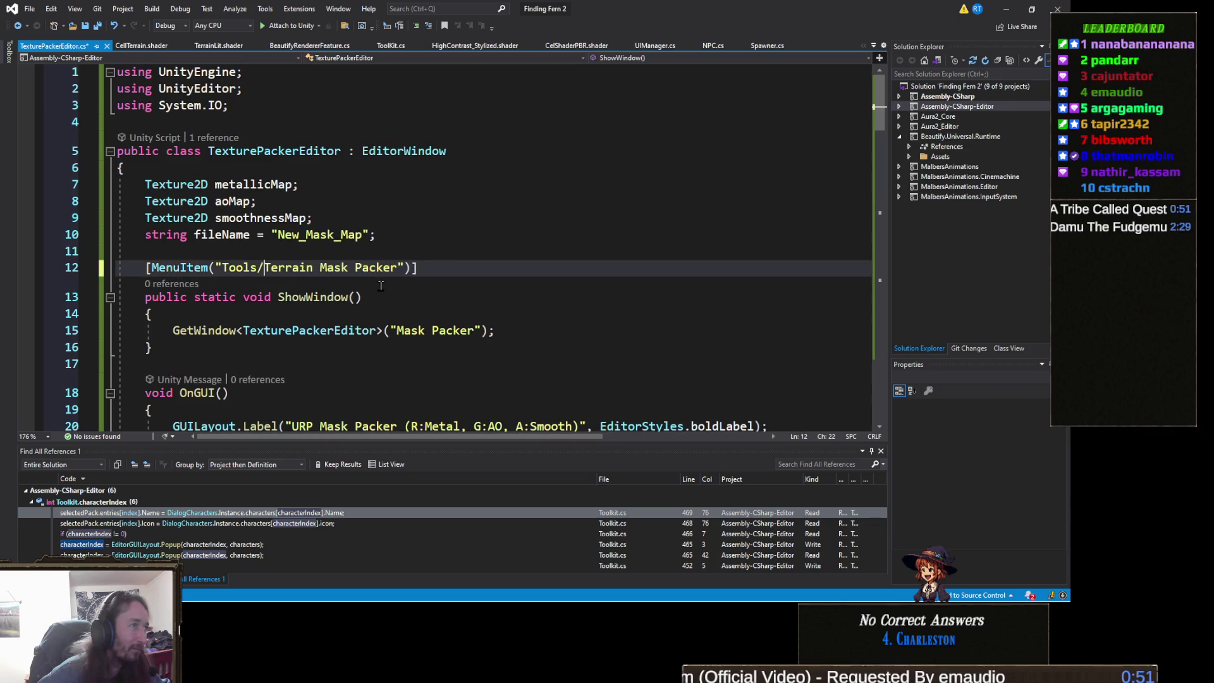
Save TexturePackerEditor.cs and minimize Visual Studio to return to Unity.
left_click(455, 229)
key("ctrl+s")
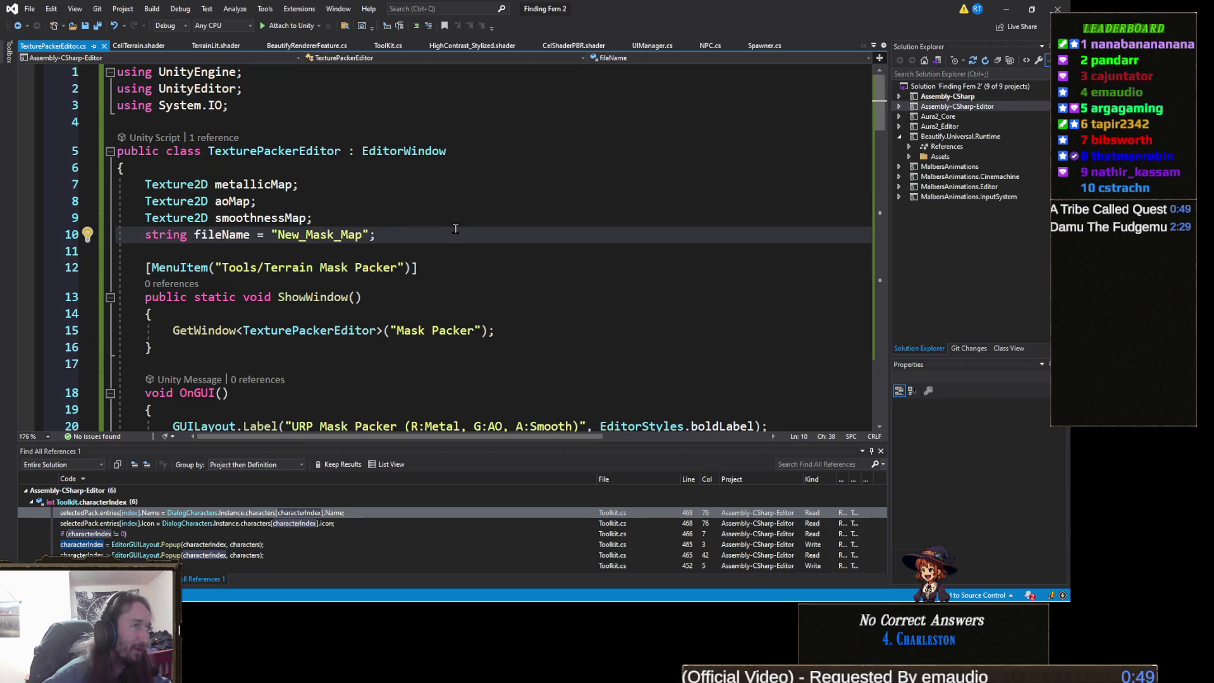
left_click(371, 296)
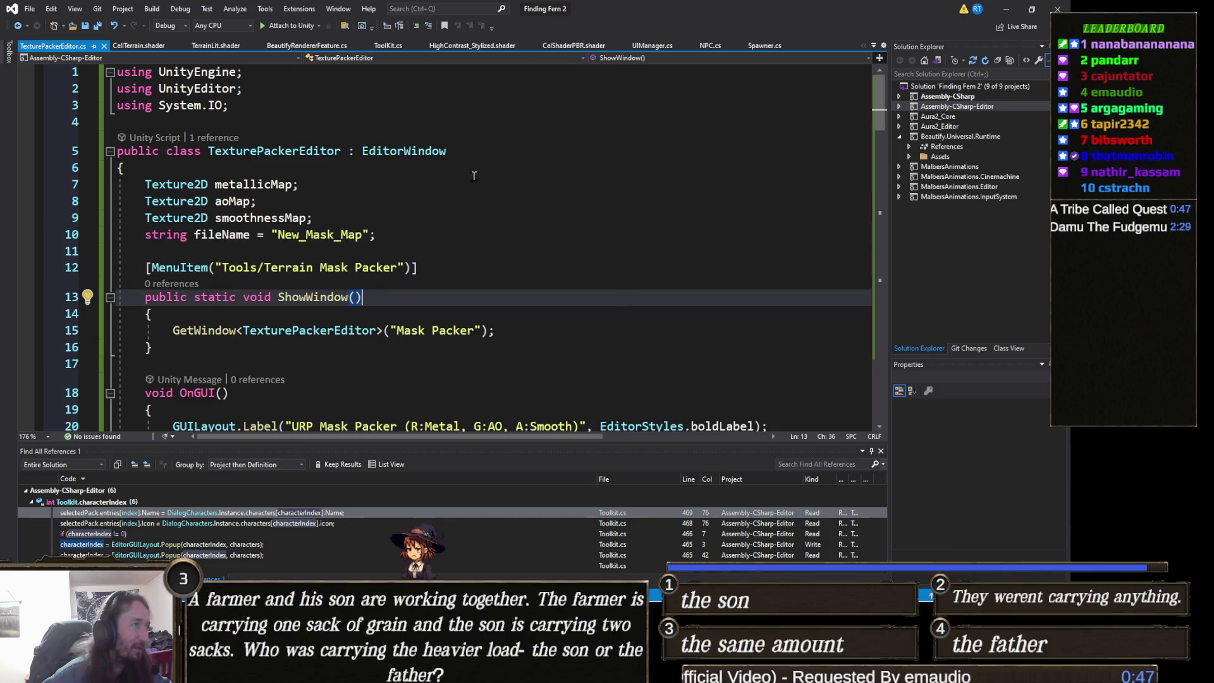
left_click(1007, 14)
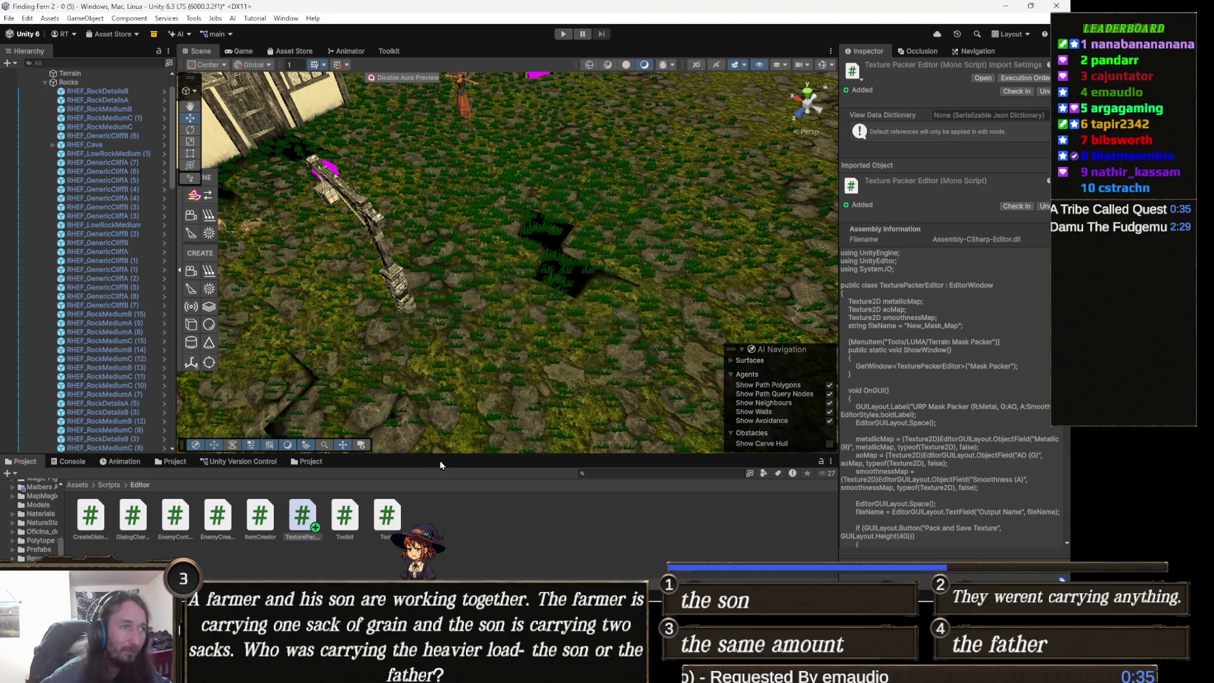
Launch Tools > Terrain Mask Packer and drag its window up toward the top of the screen.
left_click(194, 19)
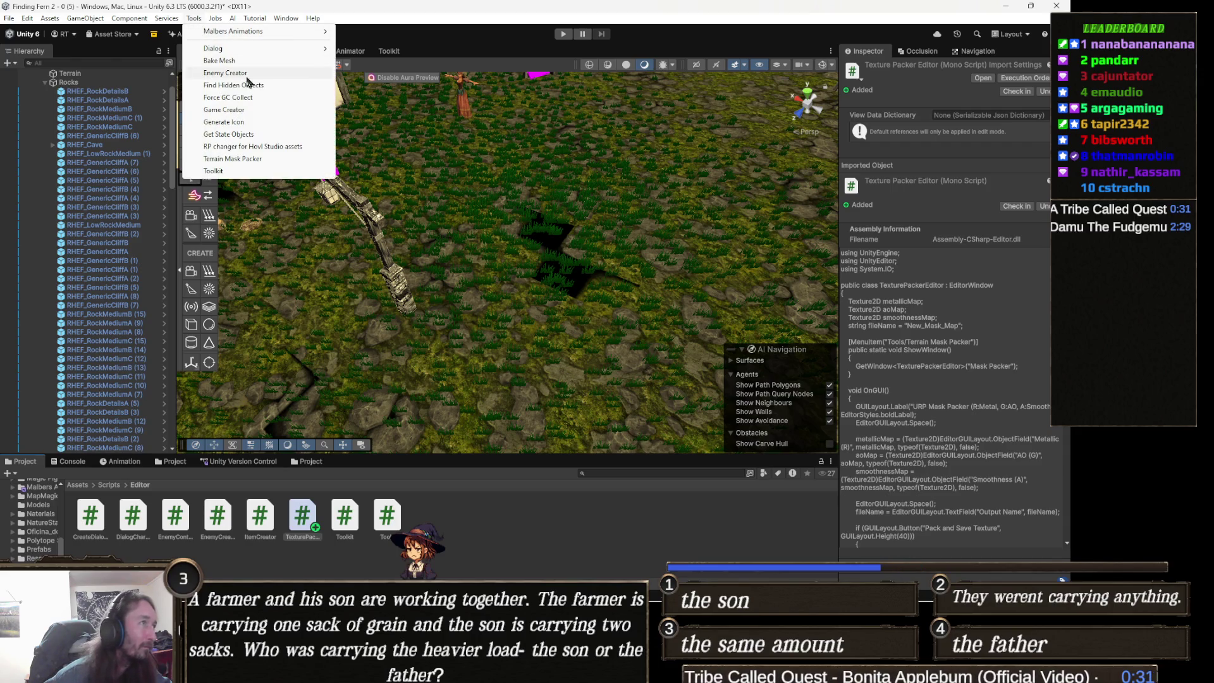
left_click(263, 159)
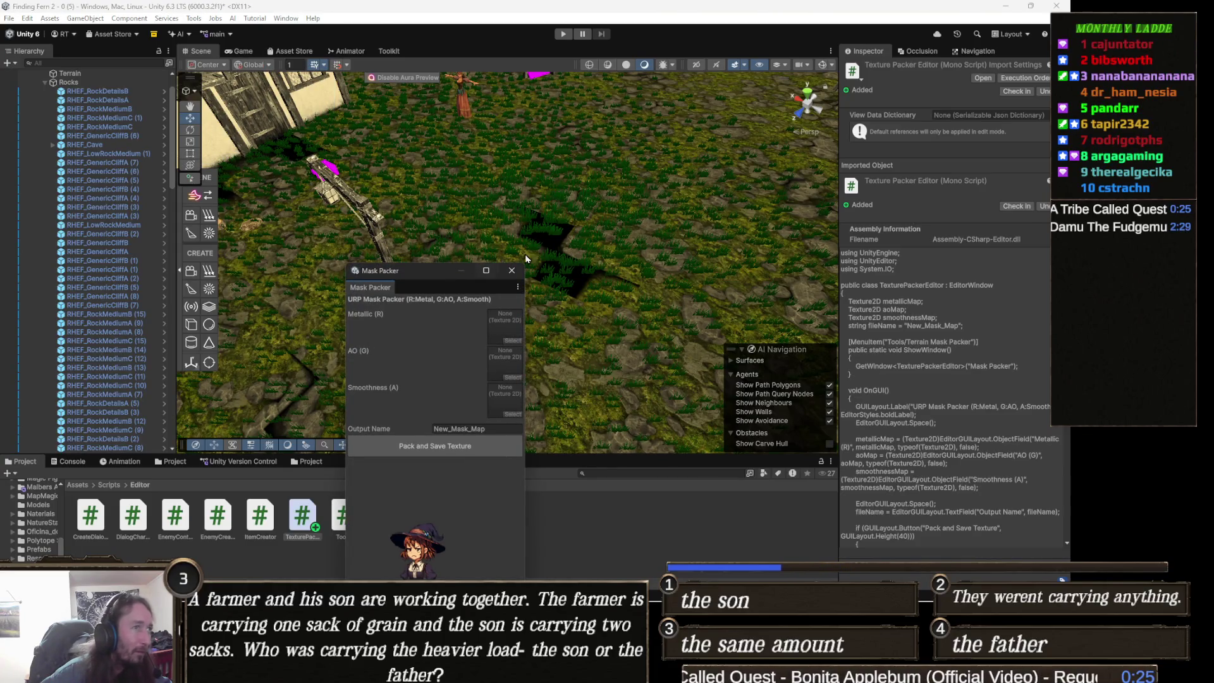
left_click_drag(434, 273, 435, 119)
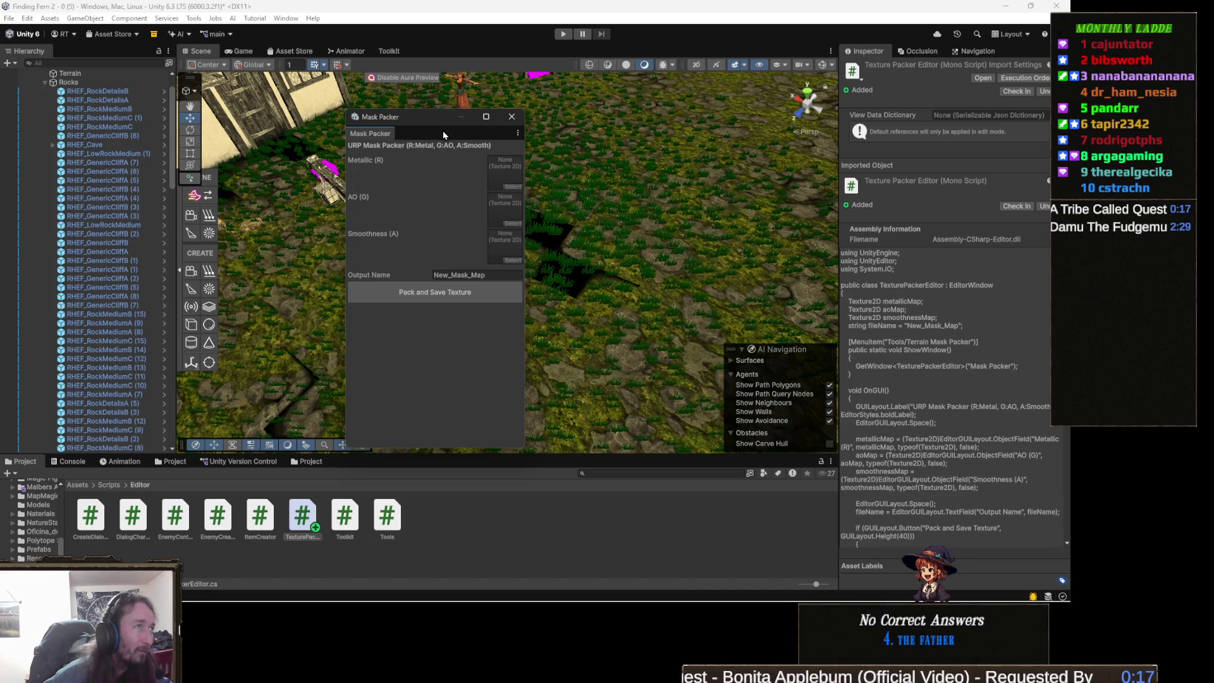
left_click_drag(430, 116, 424, 90)
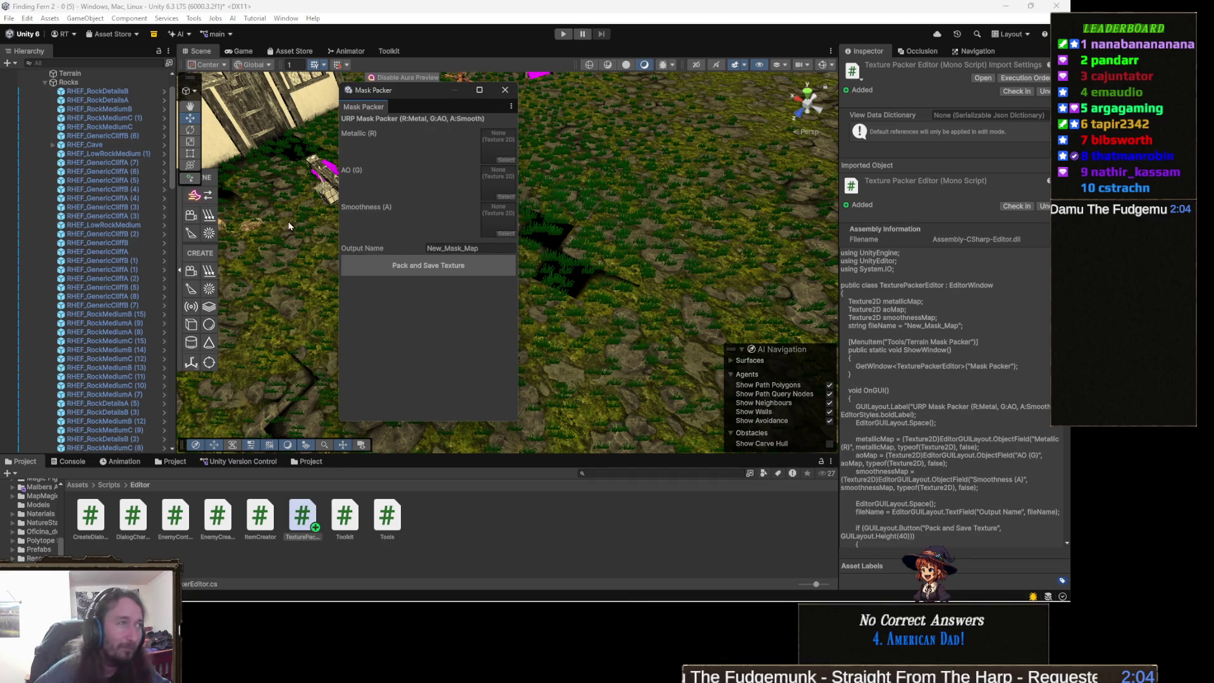
Locate the terrain layer's rock-grass textures and drag MRLFGenericRockGrass_Specular into the Metallic slot.
left_click(667, 306)
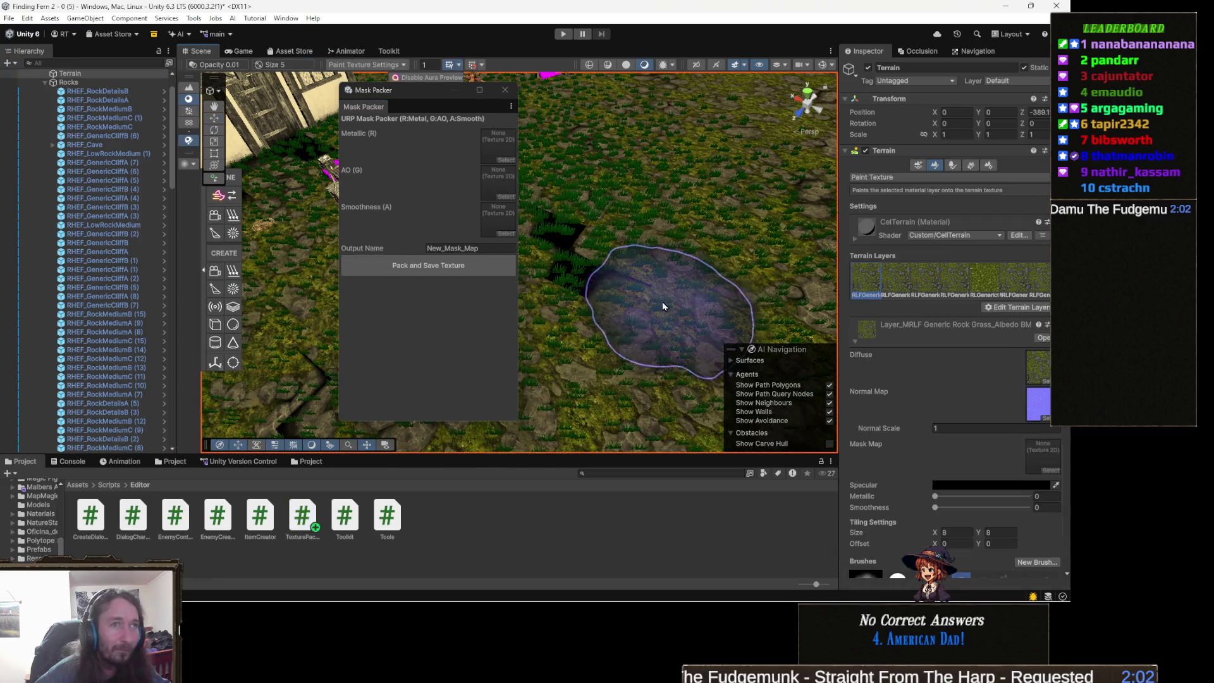
left_click(1045, 377)
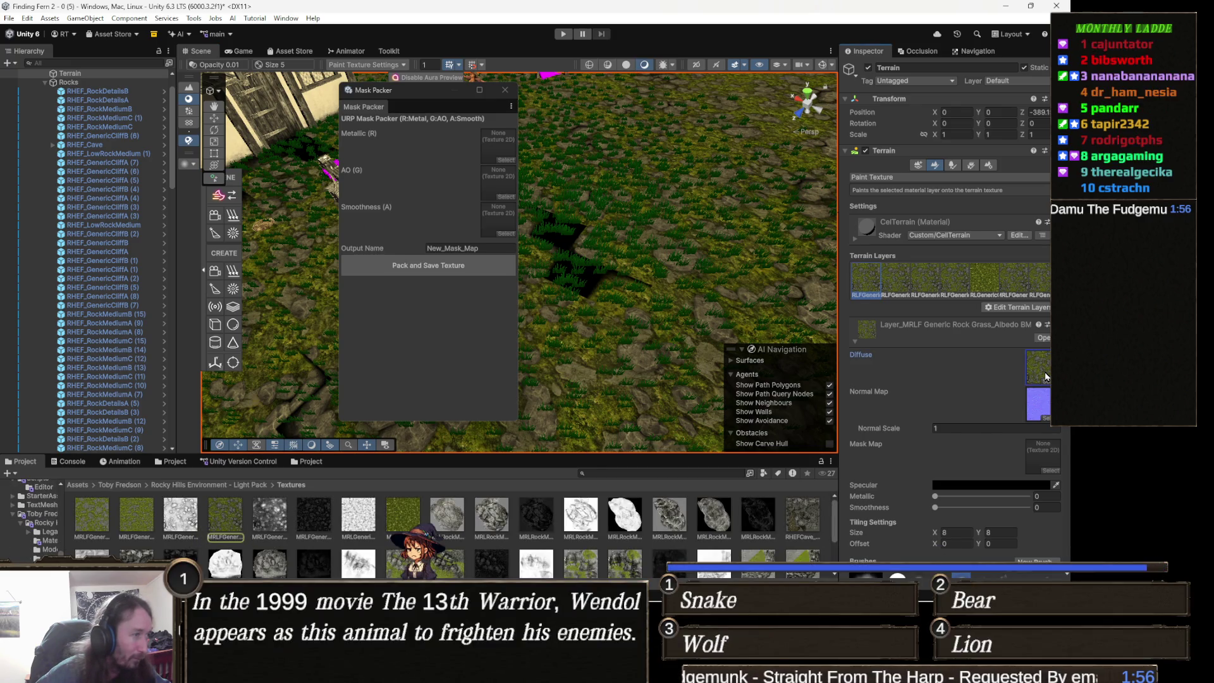
left_click(273, 516)
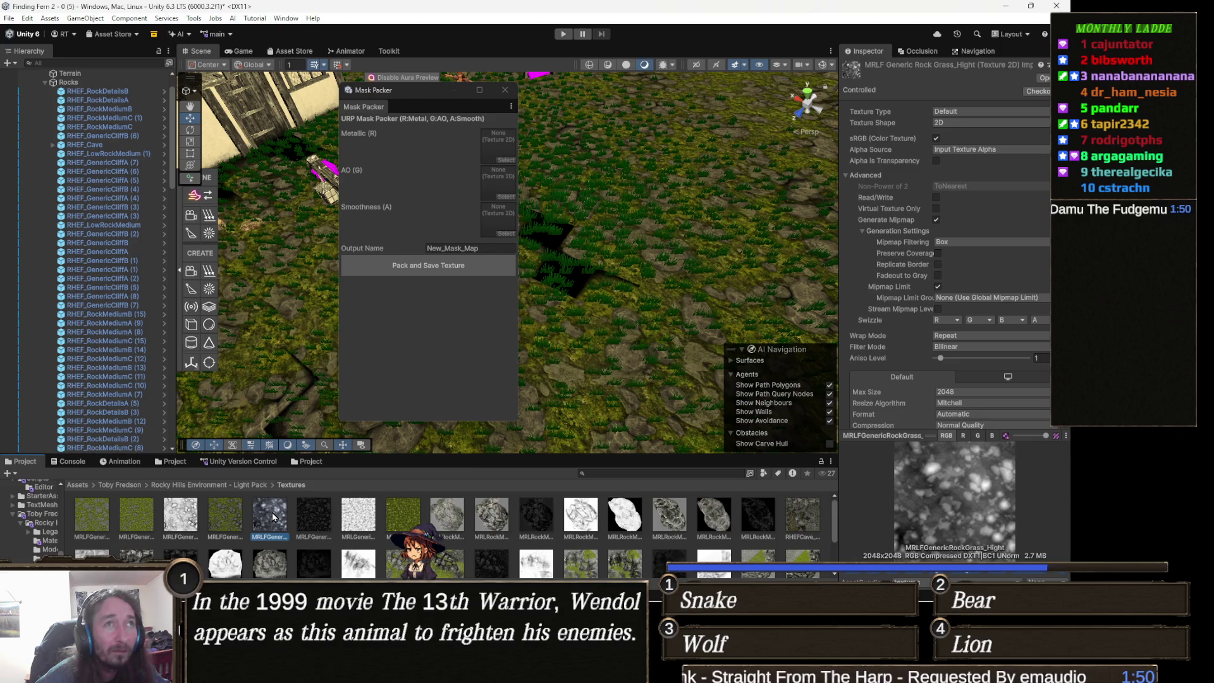
left_click(408, 251)
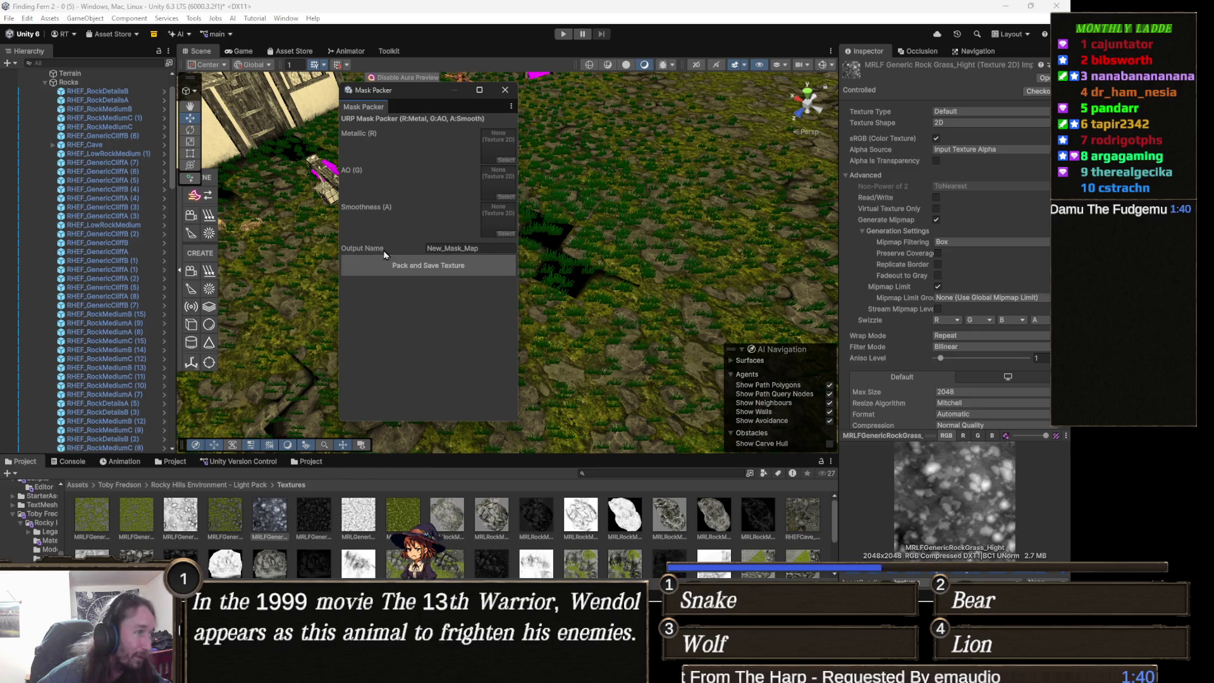
left_click(310, 517)
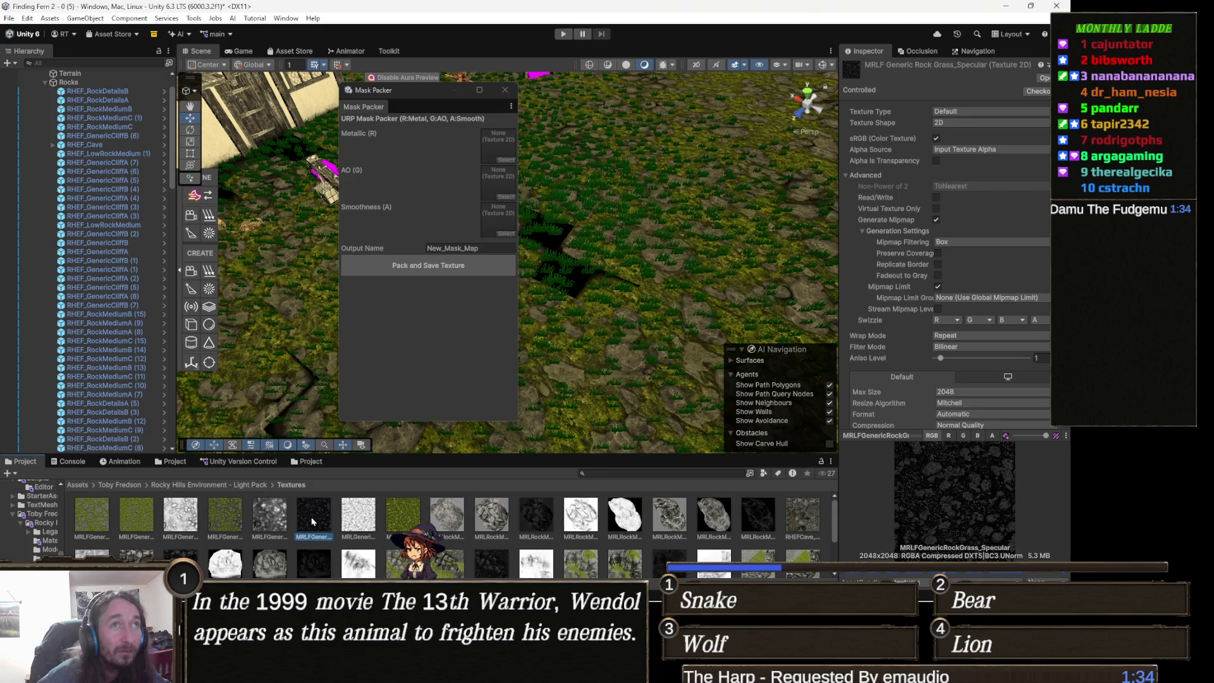
mouse_move(312, 521)
left_mouse_down()
mouse_move(381, 183)
mouse_move(412, 158)
mouse_move(494, 141)
left_mouse_up()
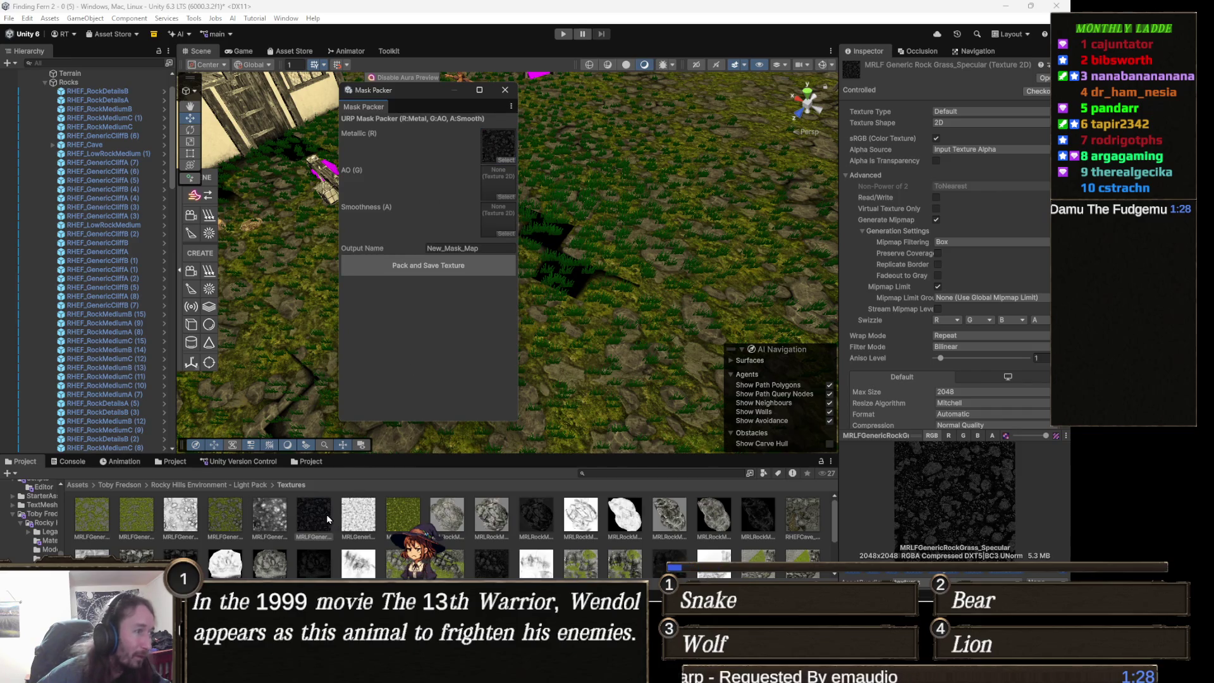
Drag MRLGenericGrass_AO into the AO slot, then compare the other rock and grass textures.
left_click(364, 518)
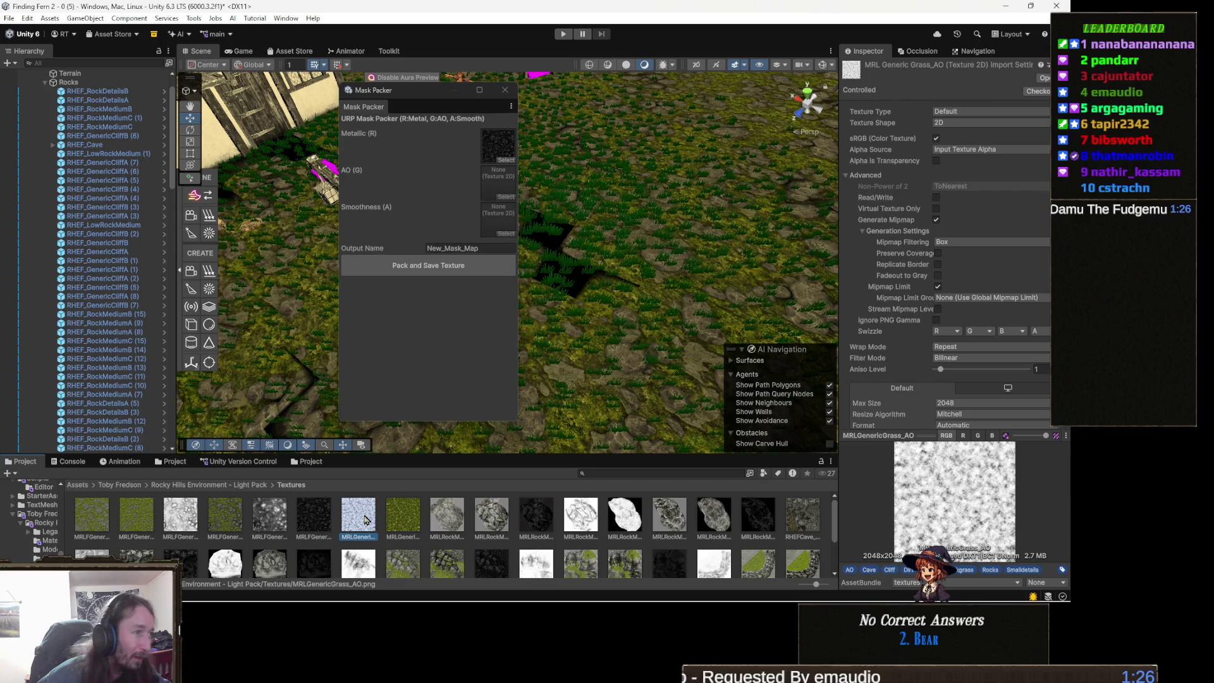
mouse_move(365, 520)
left_mouse_down()
mouse_move(430, 218)
mouse_move(508, 150)
mouse_move(500, 180)
left_mouse_up()
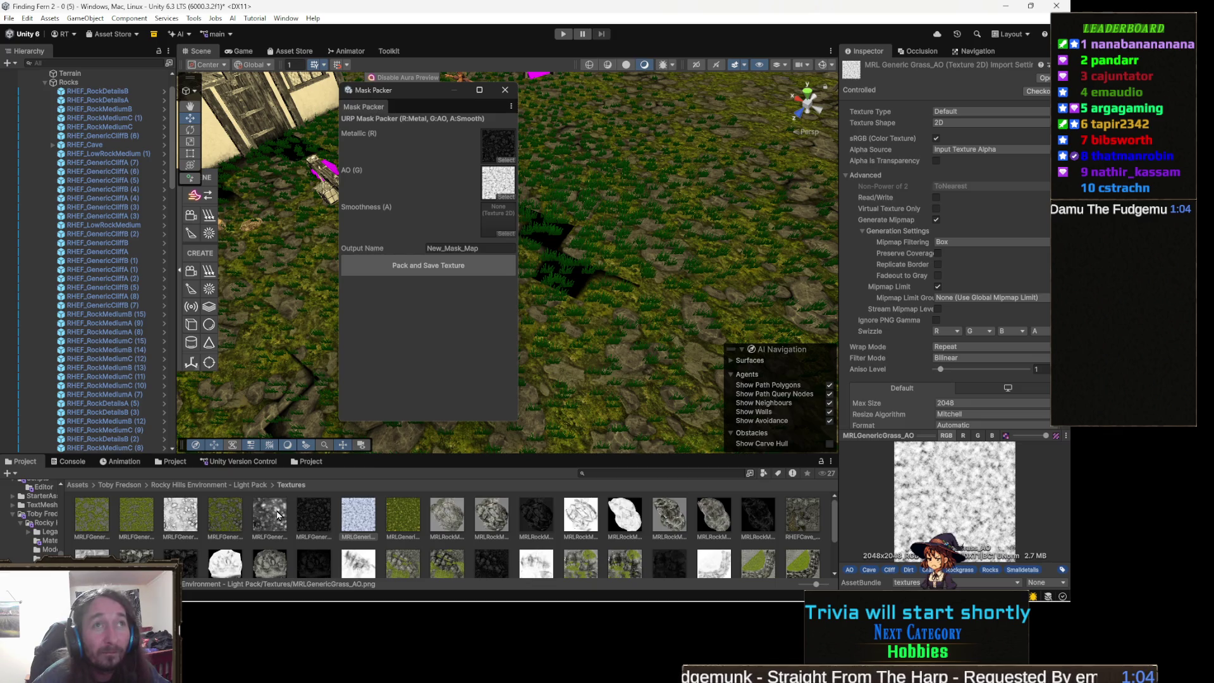
left_click(266, 521)
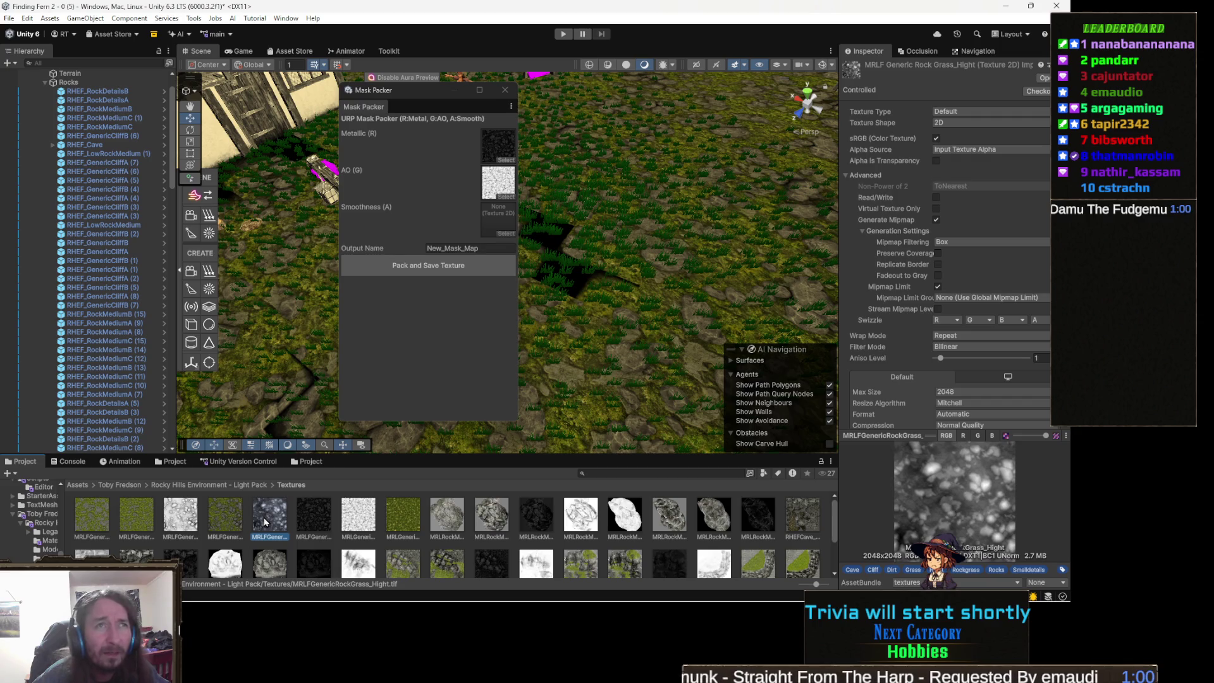
left_click(455, 522)
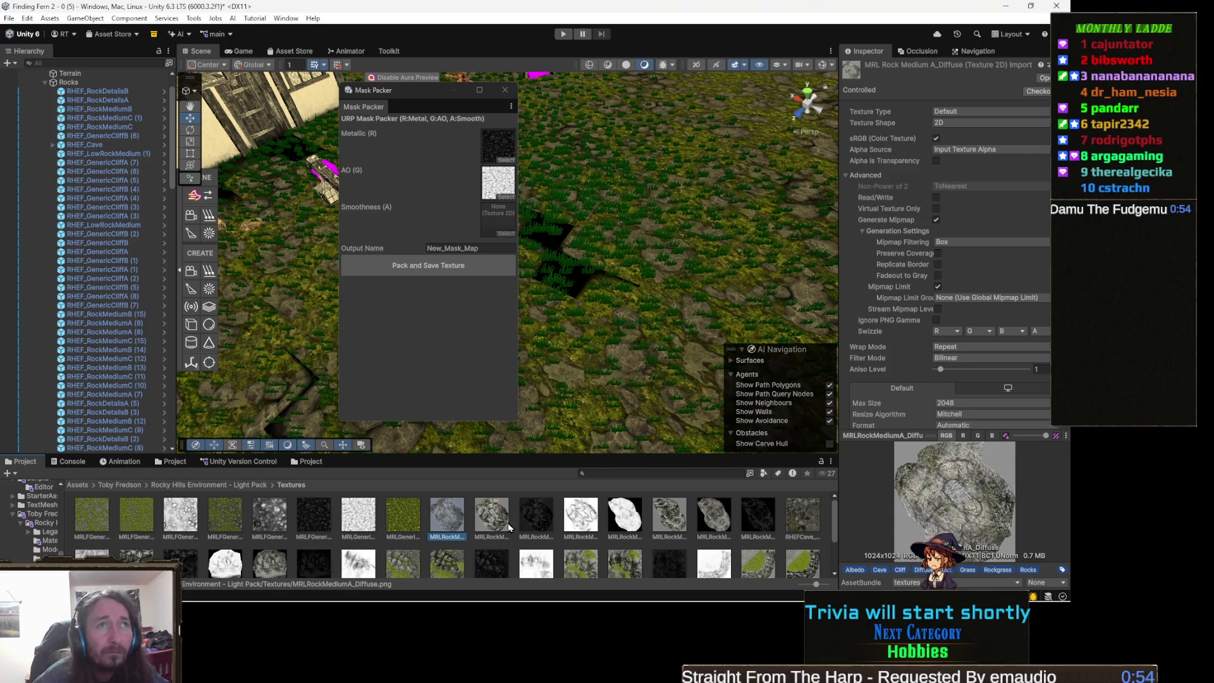
left_click(505, 525)
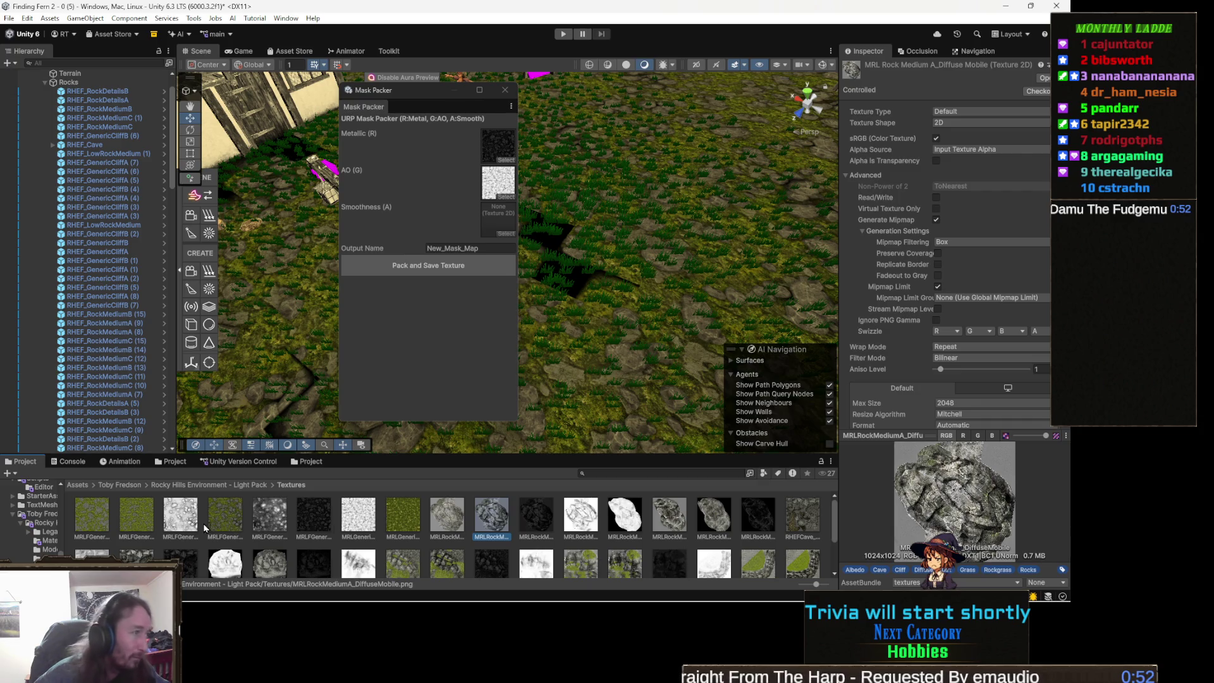
left_click(174, 520)
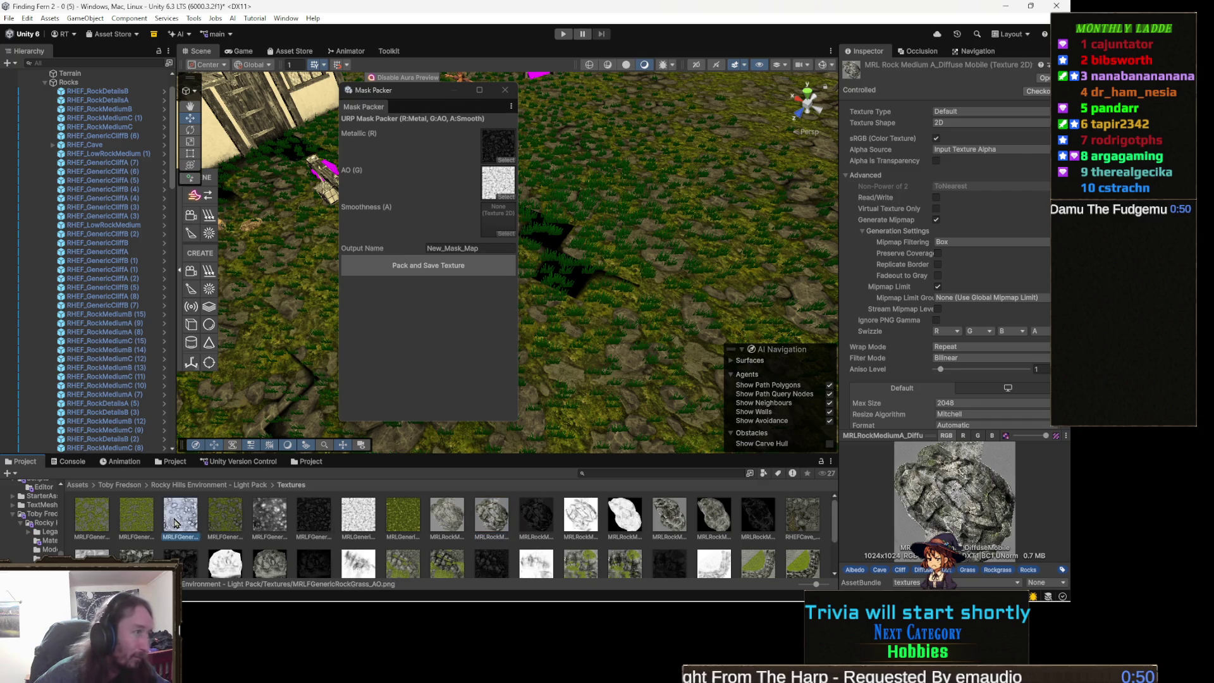
left_click(312, 529)
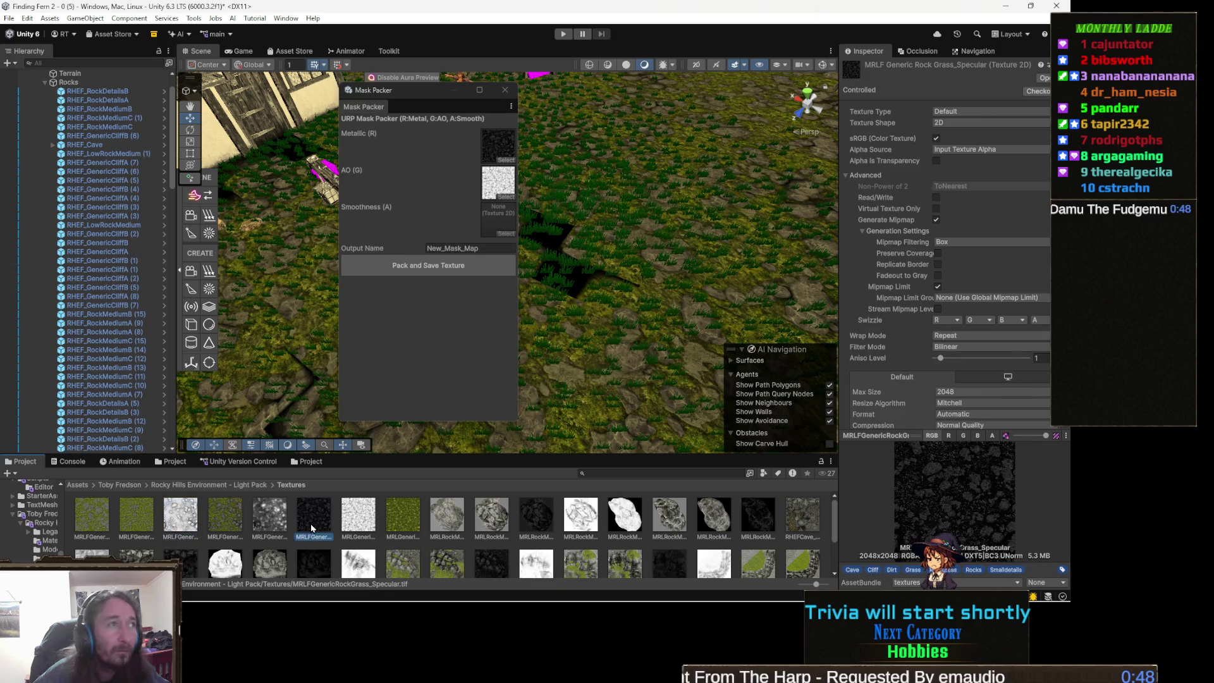
left_click(480, 250)
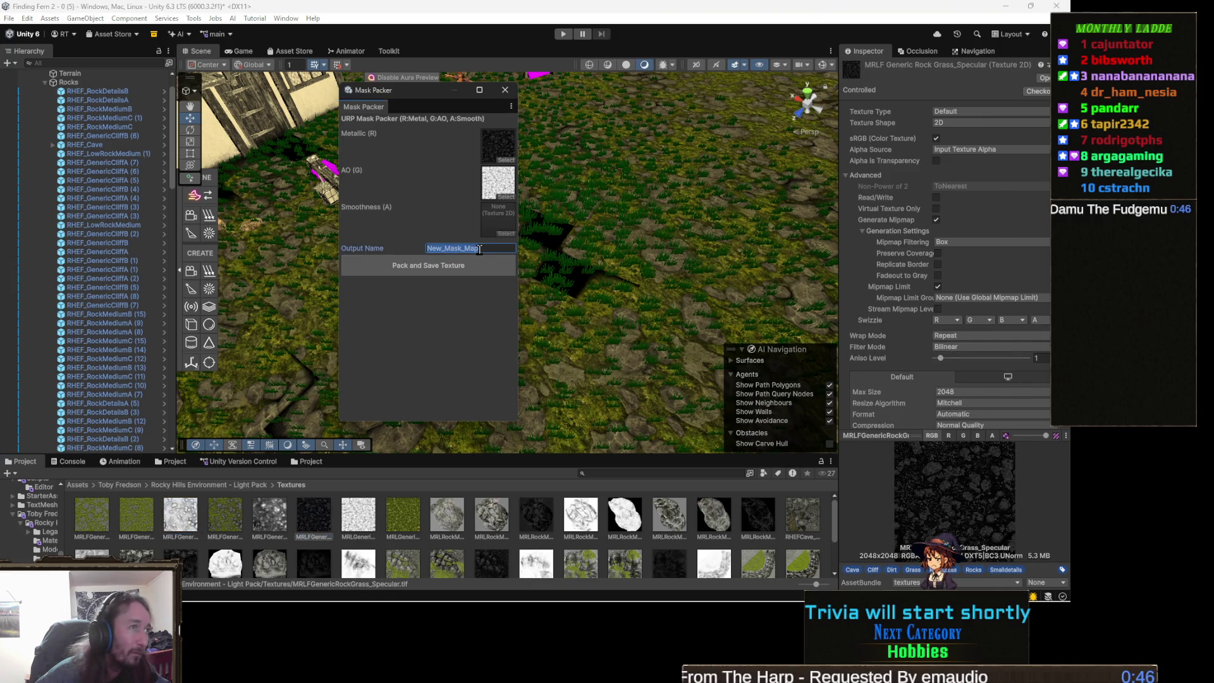
Name the output Packed_GenericRock, pack and save it, and search the Project for 'packed'.
type("Packed")
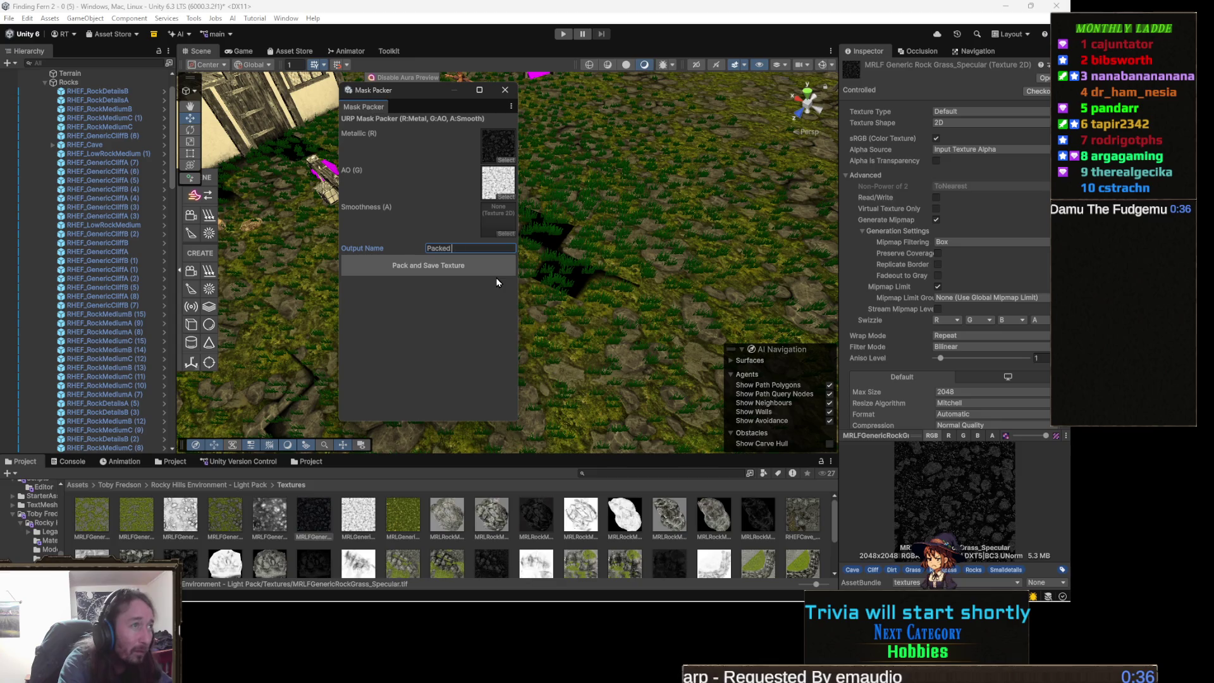
type("enericRock")
left_click(451, 268)
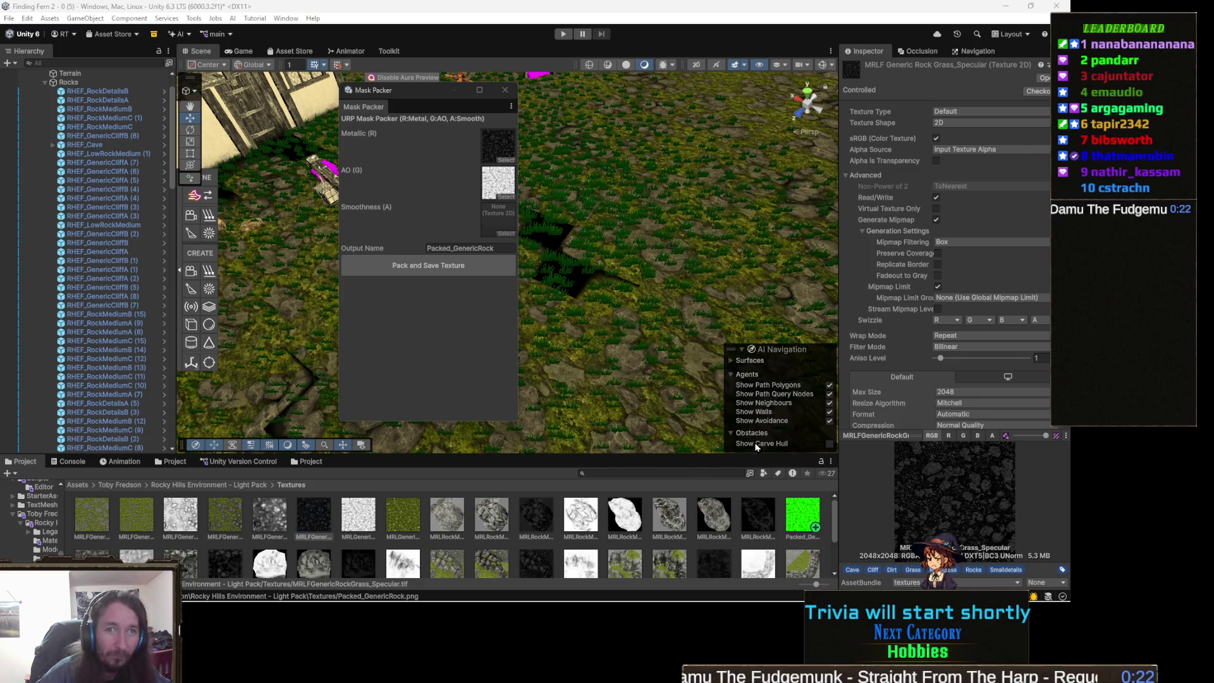
left_click(684, 474)
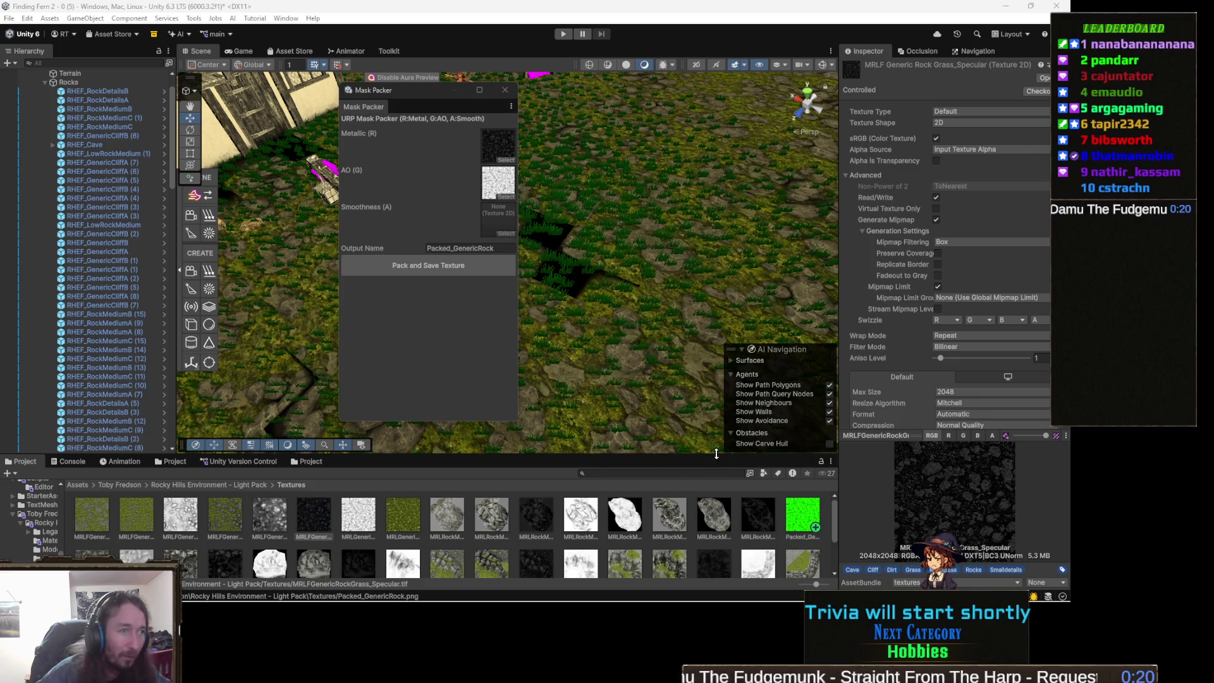
type("packed")
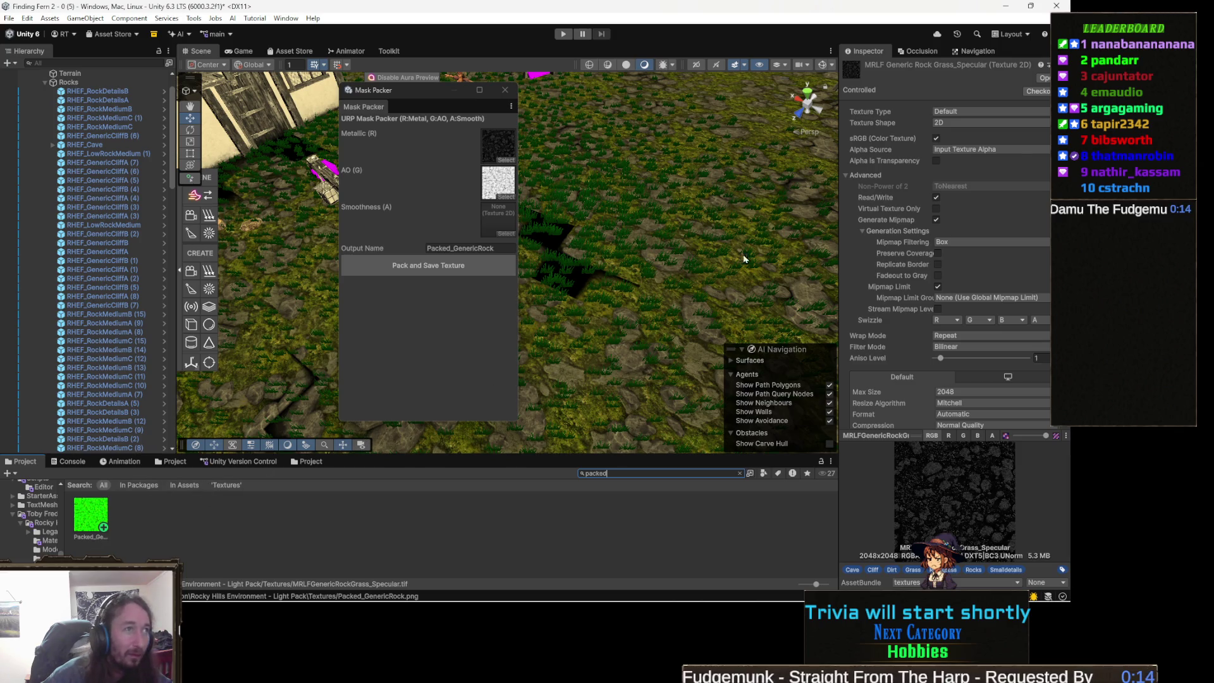
Select the terrain and drag Packed_GenericRock into the rock-grass layer's Mask Map slot.
left_click(632, 339)
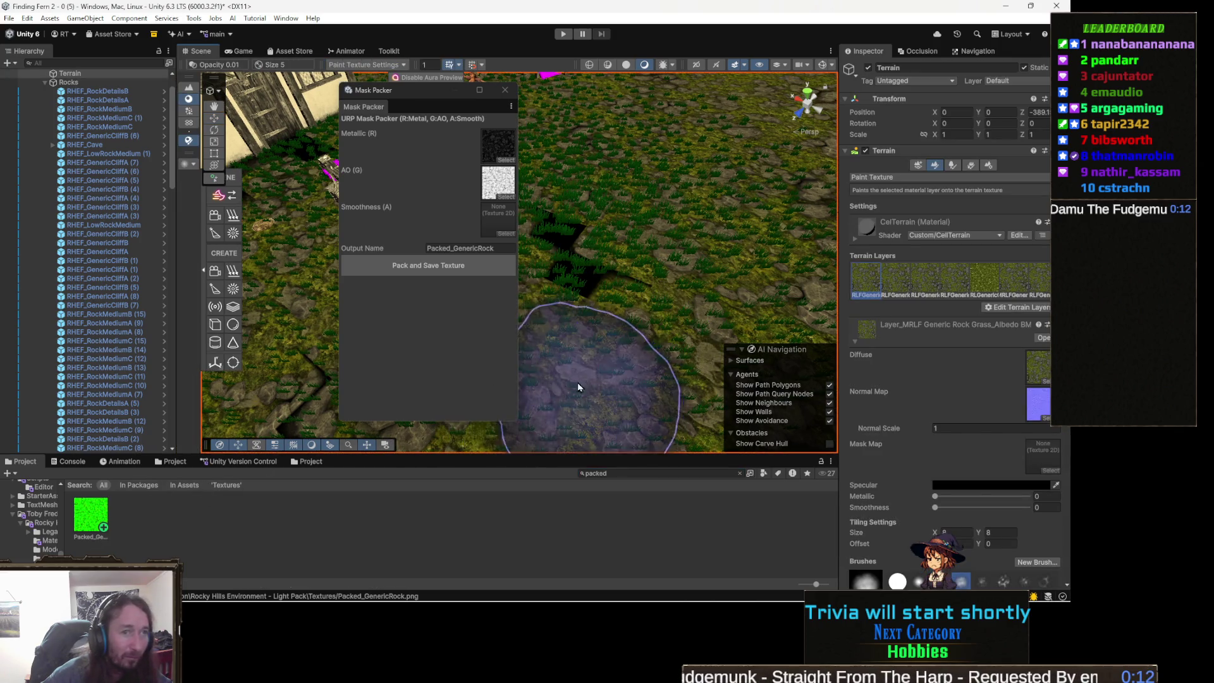
mouse_move(80, 534)
left_mouse_down()
mouse_move(92, 516)
mouse_move(695, 443)
mouse_move(1017, 431)
mouse_move(973, 411)
mouse_move(1042, 454)
left_mouse_up()
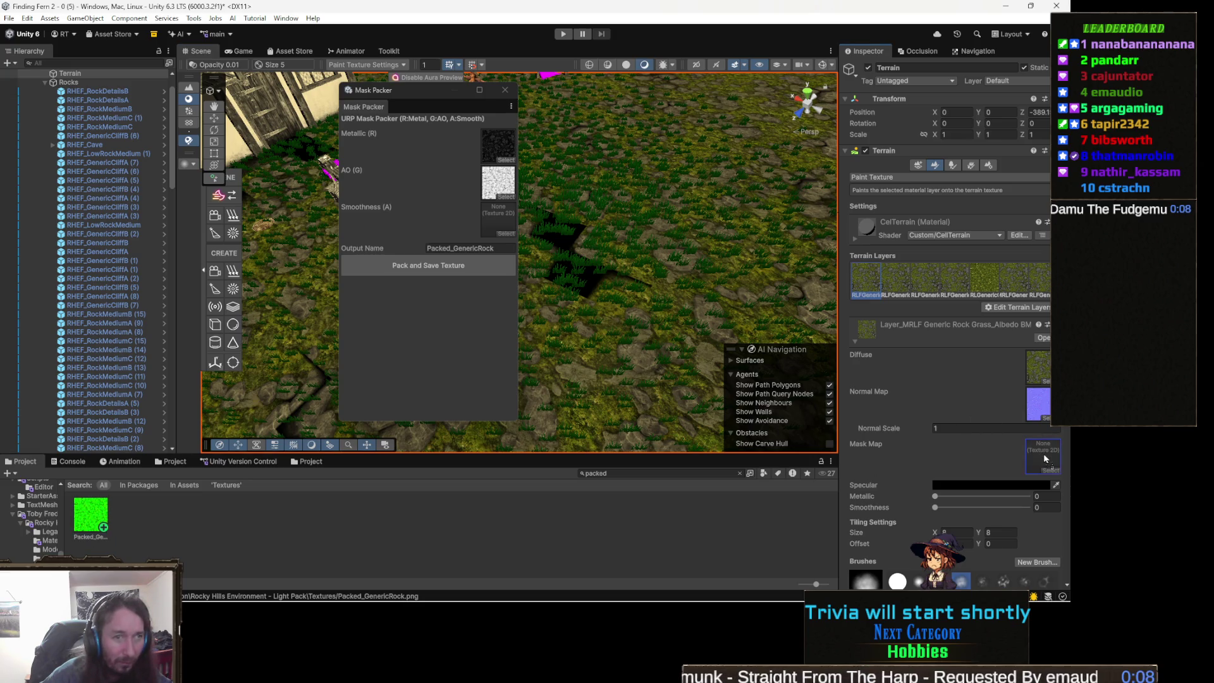
mouse_move(624, 328)
left_mouse_down()
mouse_move(681, 304)
mouse_move(561, 181)
left_mouse_up()
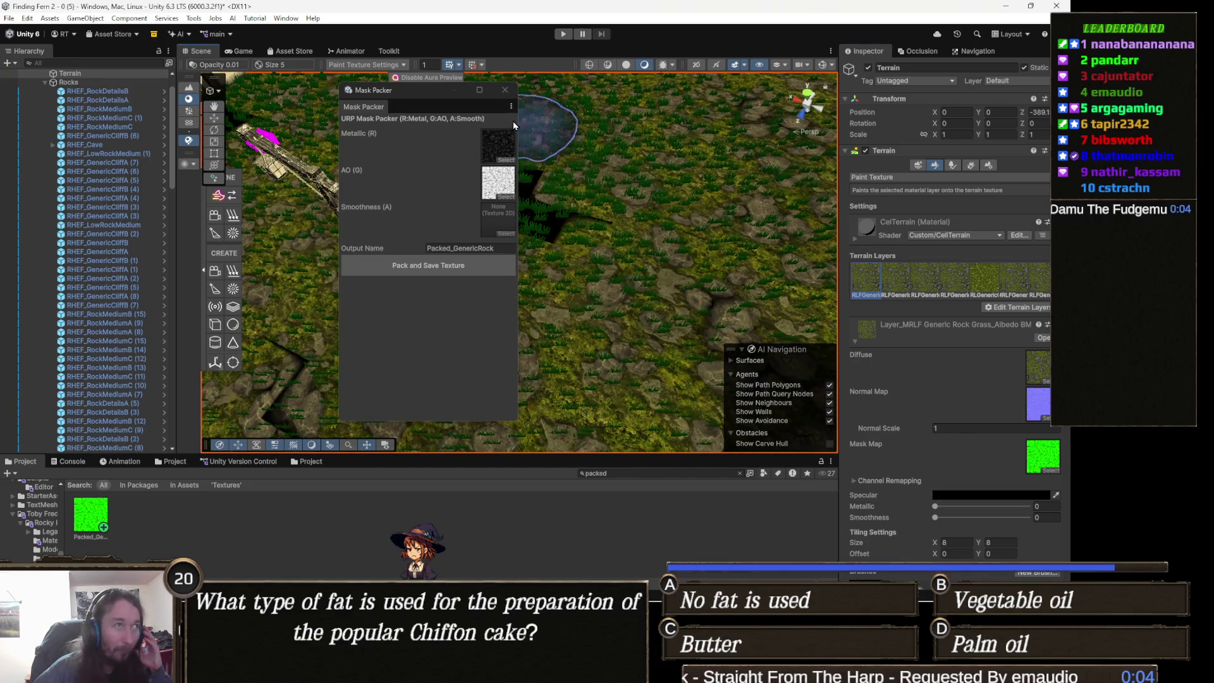
left_click(506, 90)
mouse_move(588, 266)
left_mouse_down()
mouse_move(604, 284)
mouse_move(657, 280)
mouse_move(662, 265)
mouse_move(639, 297)
left_mouse_up()
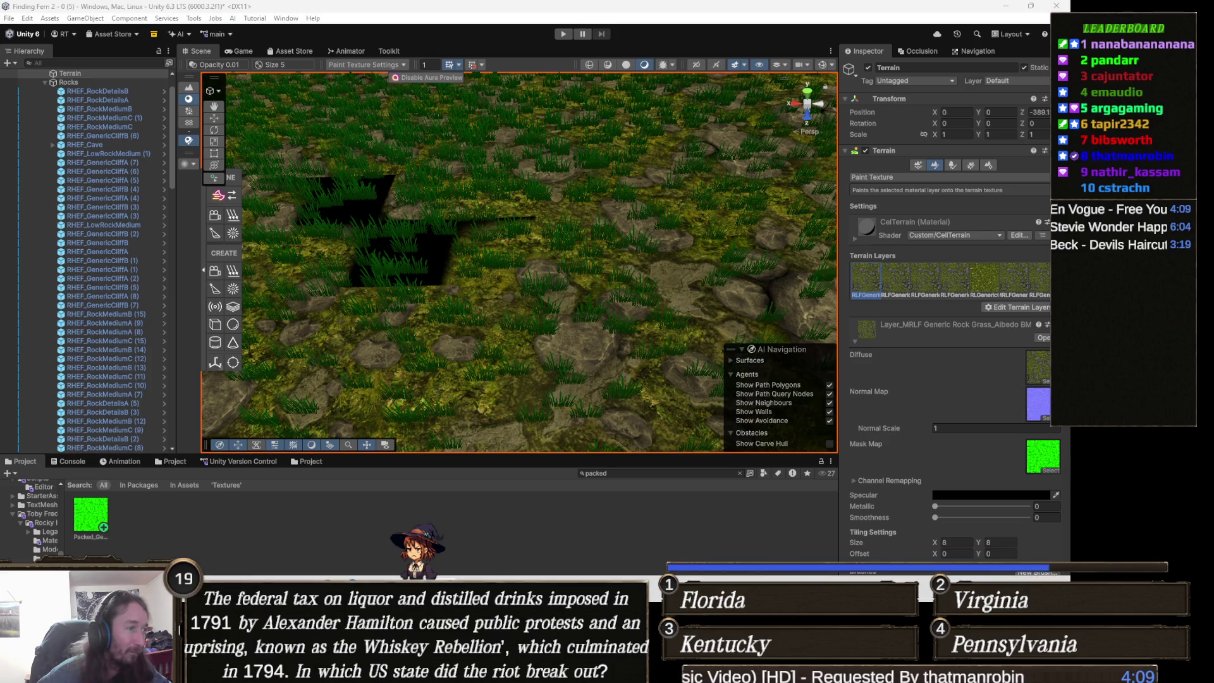
Switch from Unity over to Visual Studio with Alt+Tab.
key("alt+Tab")
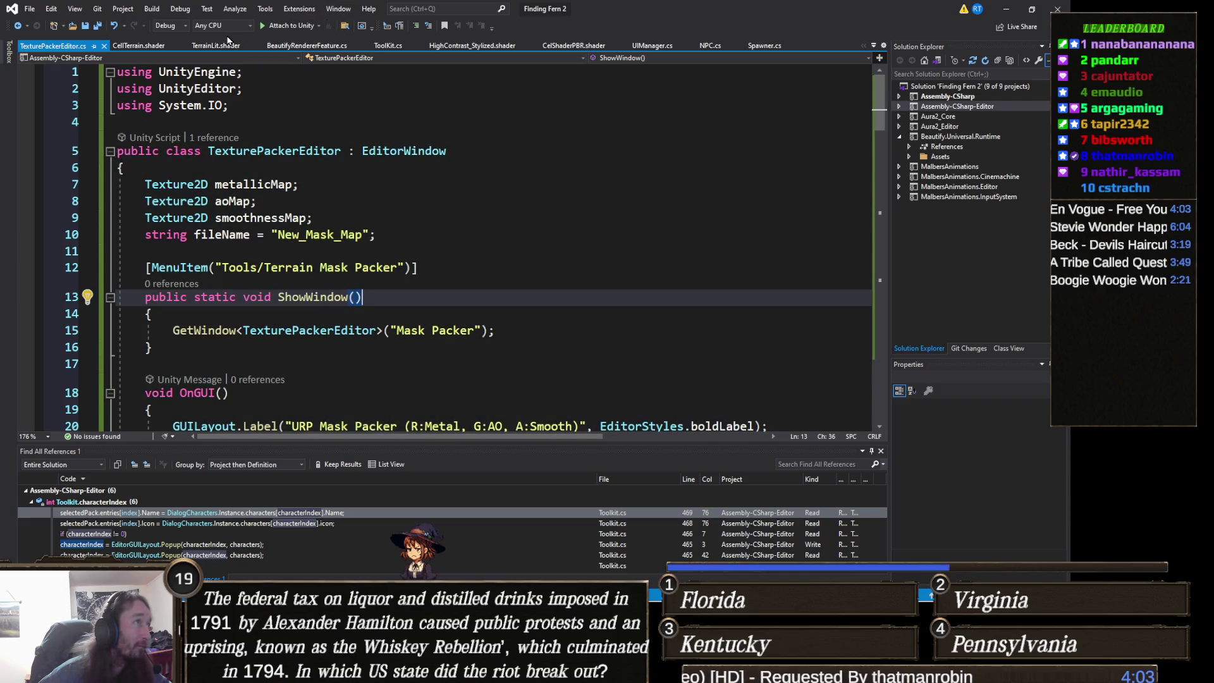
Bring up CellTerrain.shader and undo an accidental paste over the collapsed shader block.
left_click(135, 48)
scroll(185, 228, "up", 20)
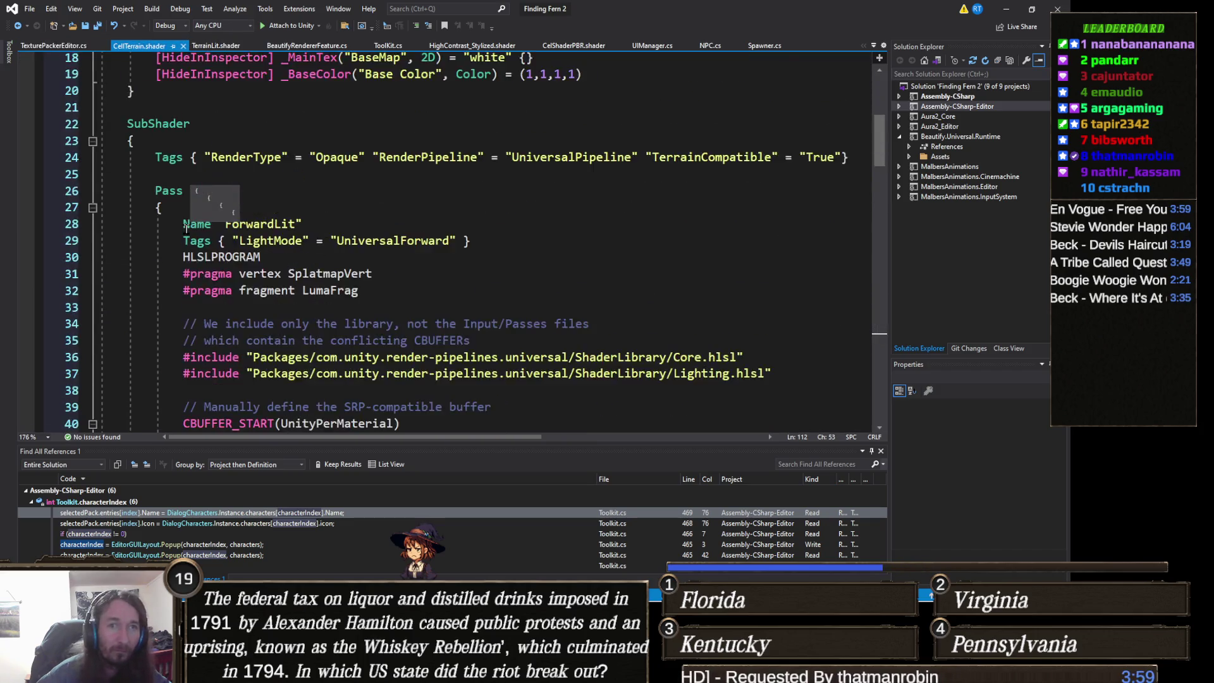
scroll(185, 228, "up", 6)
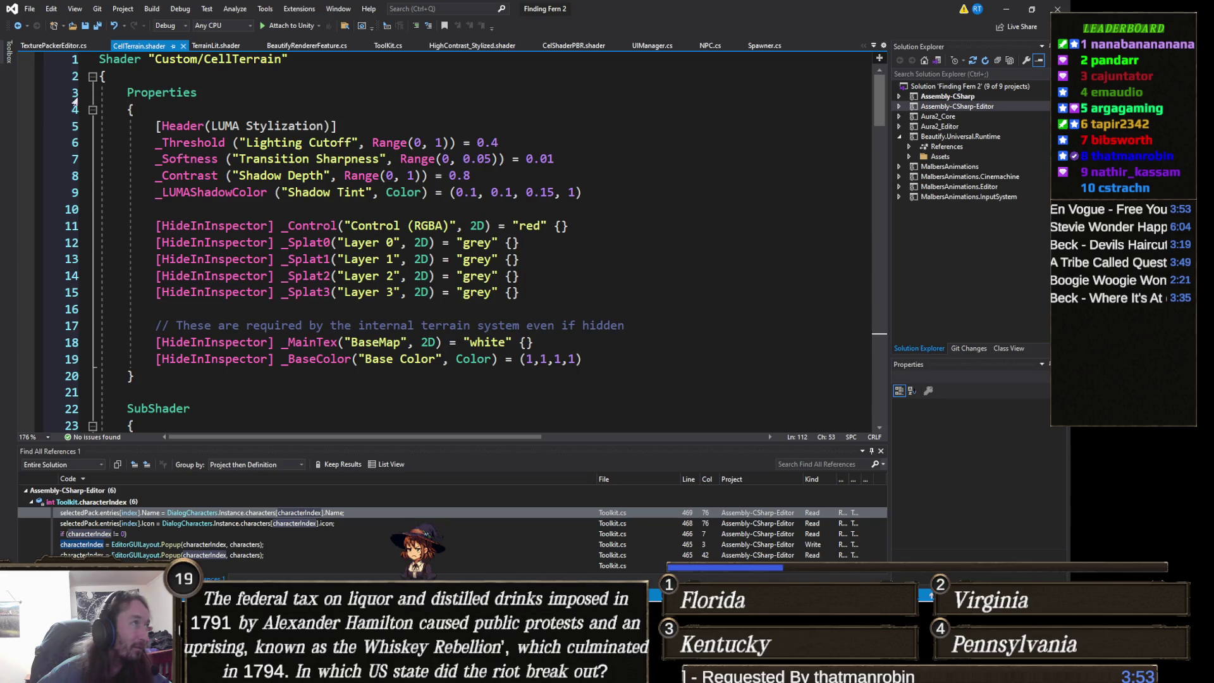
left_click(92, 77)
left_click_drag(95, 76, 107, 94)
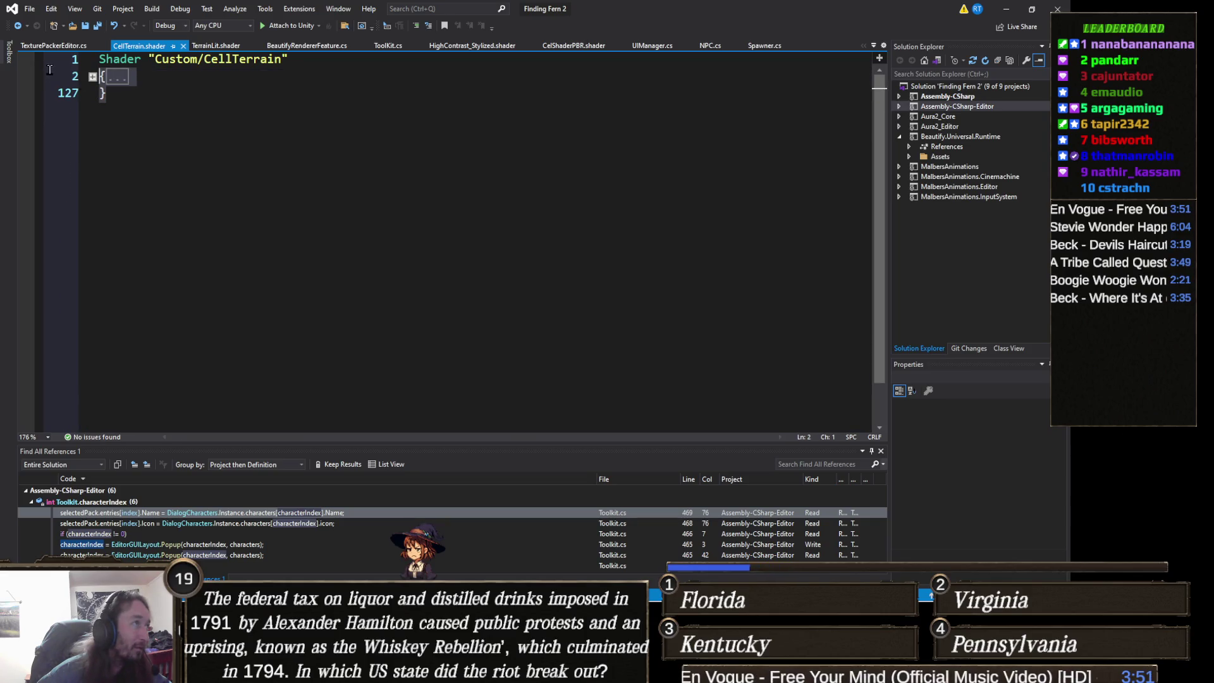
type("[HideInInspector] _Mask0(\"Mask 0\", 2D) = \"grey\" {} [HideInInspector] _Mask1(\"Mask 1\", 2D) = \"grey\" {} [HideInInspector] _Mask2(\"Mask 2\", 2D) = \"grey\" {} [HideInInspector] _Mask3(\"Mask 3\", 2D) = \"grey\" {}")
key("ctrl+z")
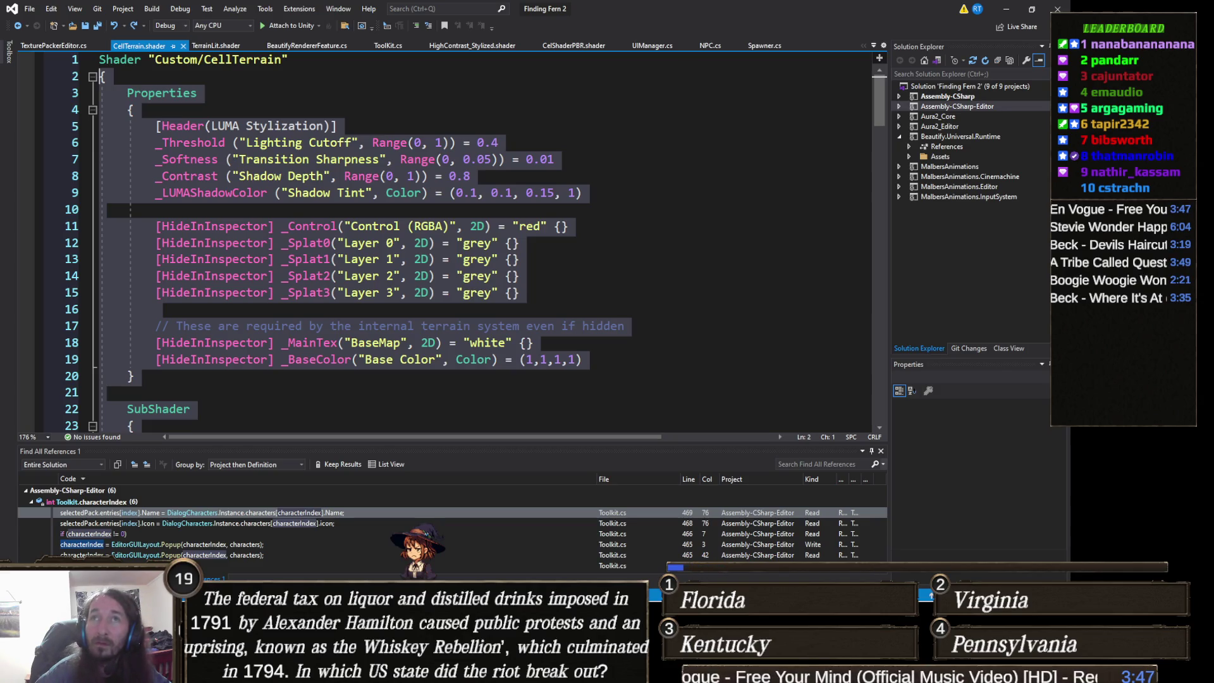
key("alt+Tab")
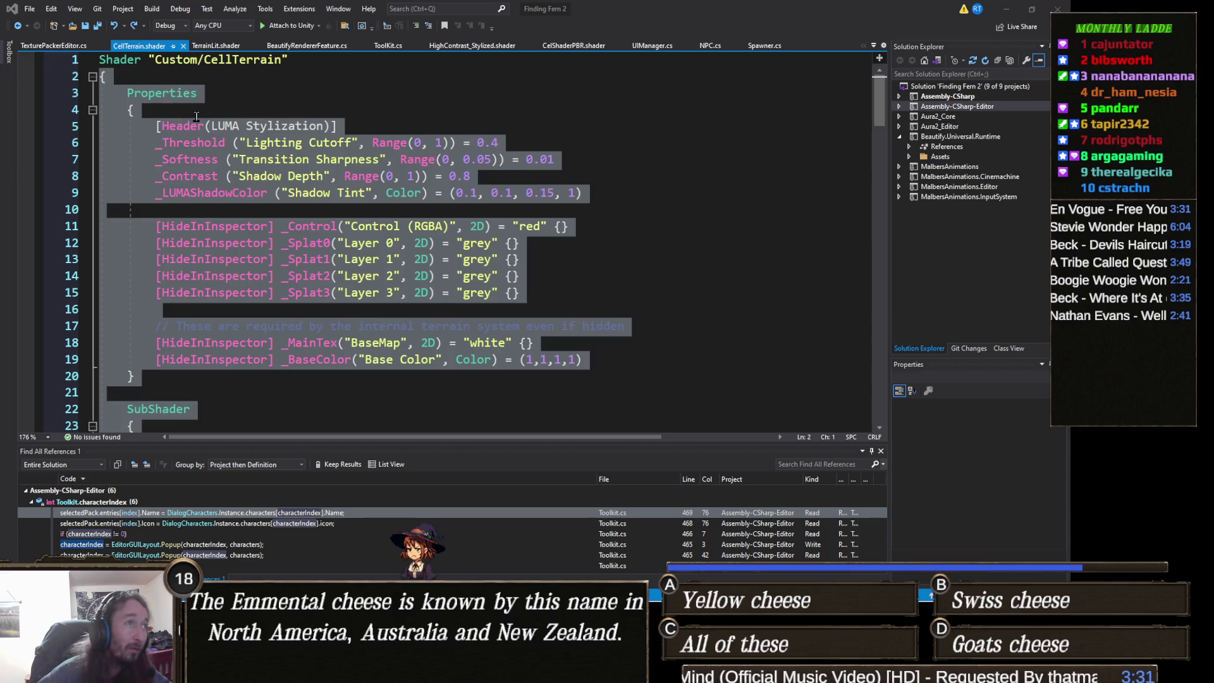
Insert new blank lines below the _BaseColor property.
left_click(136, 109)
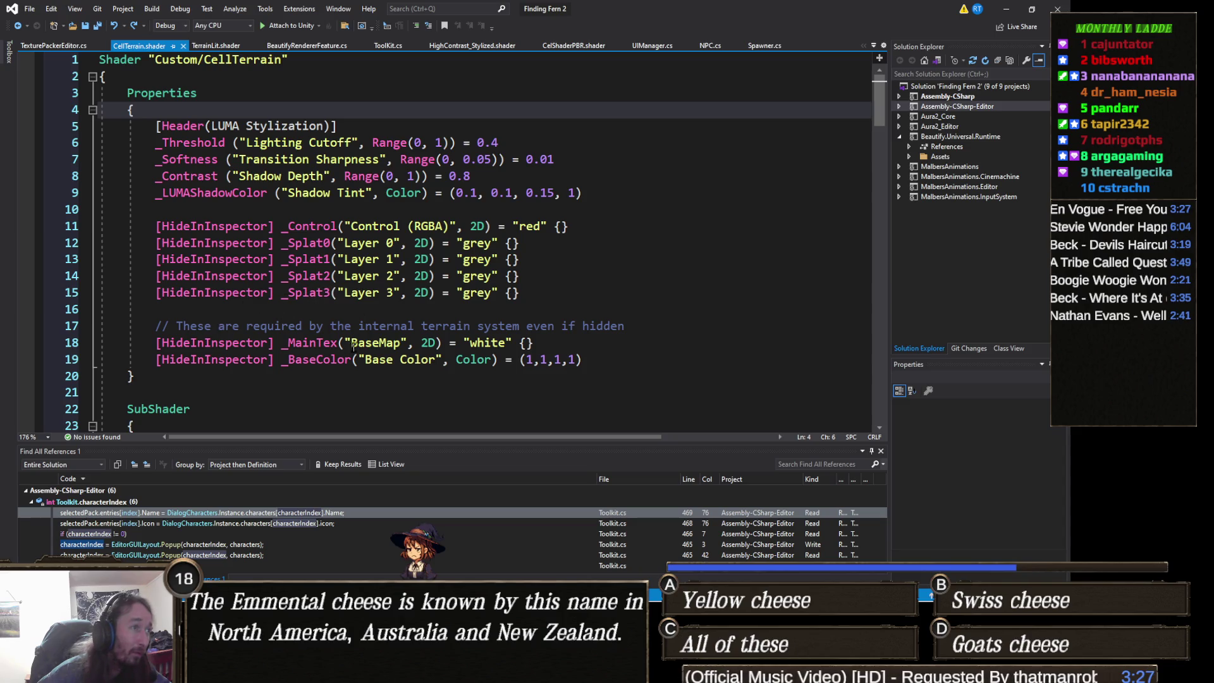
left_click(591, 359)
key("Return")
key("Return")
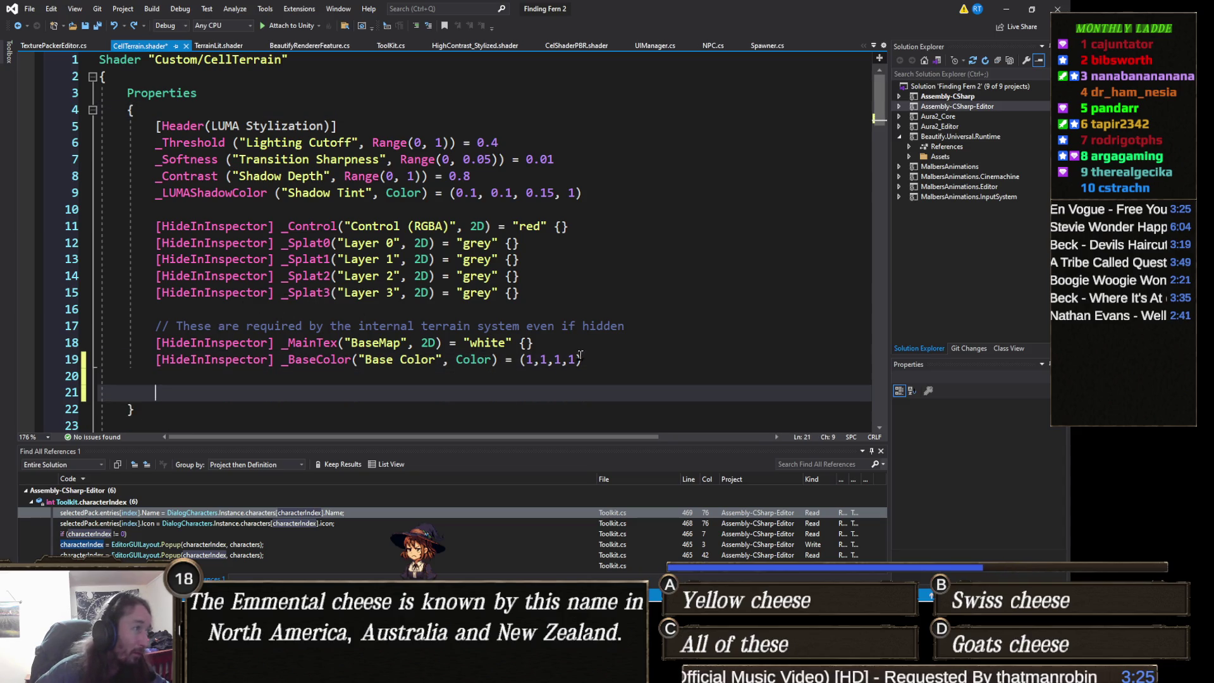
Paste the four [HideInInspector] _Mask0–_Mask3 2D properties and indent them to match.
type("[HideInInspector] _Mask0(\"Mask 0\", 2D) = \"grey\" {} [HideInInspector] _Mask1(\"Mask 1\", 2D) = \"grey\" {} [HideInInspector] _Mask2(\"Mask 2\", 2D) = \"grey\" {} [HideInInspector] _Mask3(\"Mask 3\", 2D) = \"grey\" {}")
scroll(519, 326, "down", 2)
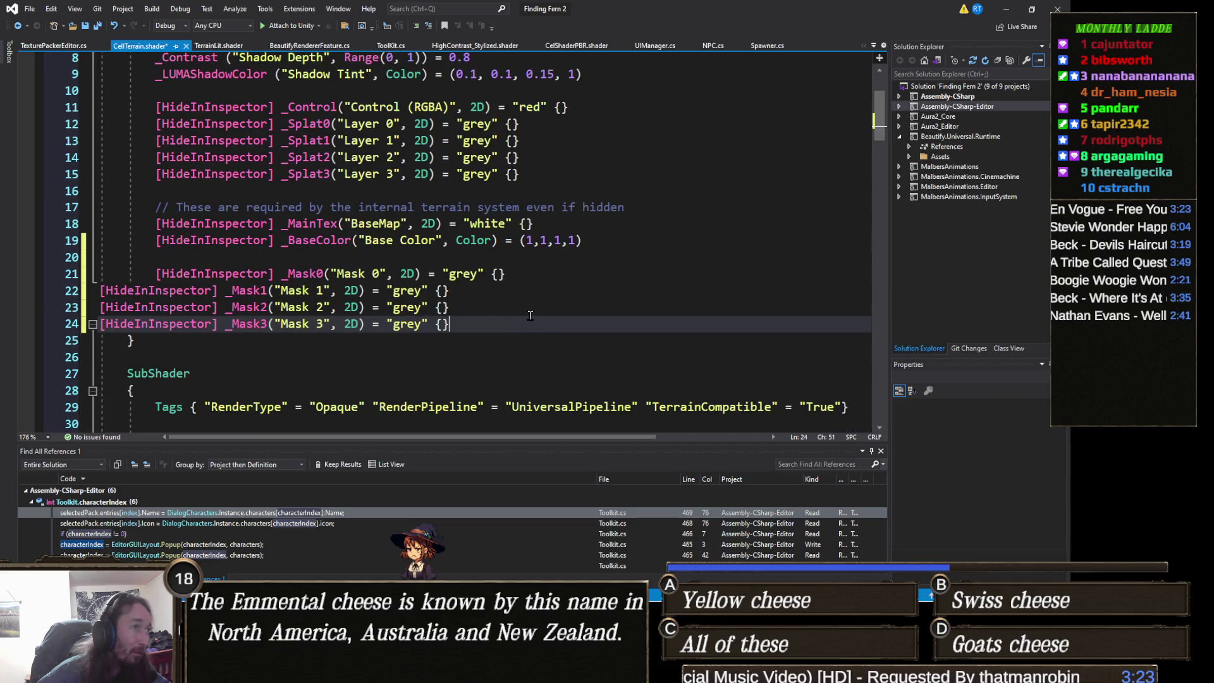
left_click(99, 291, "shift")
key("Tab")
key("Tab")
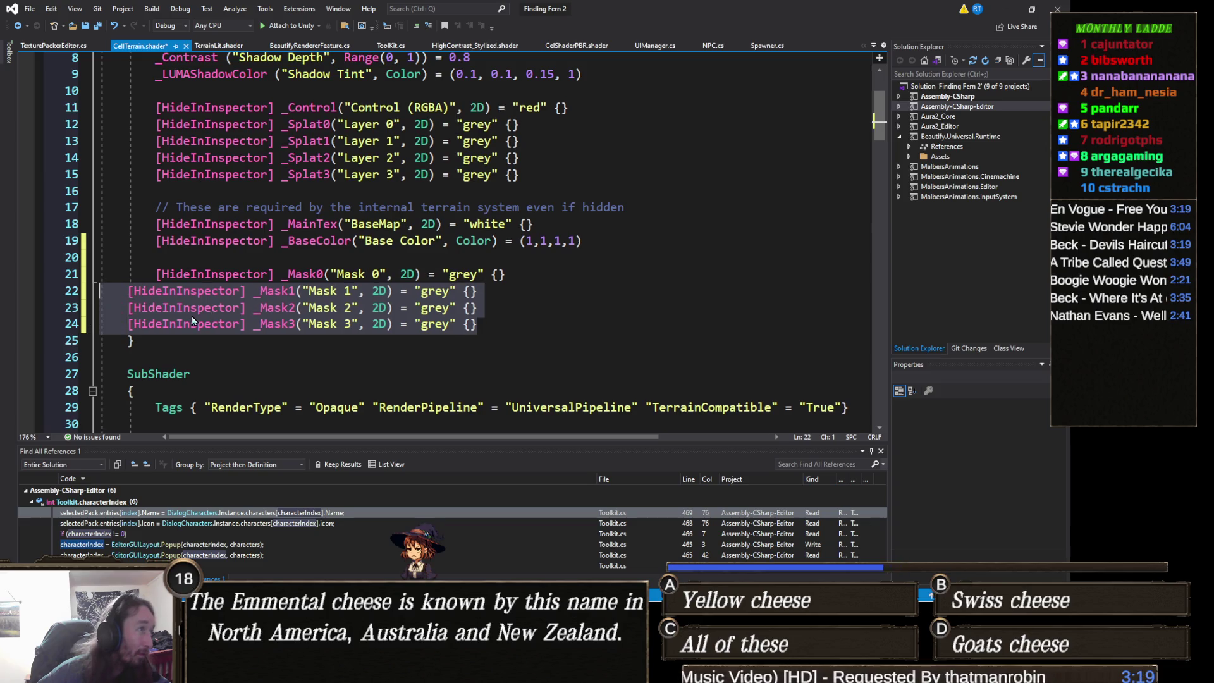
left_click(127, 357)
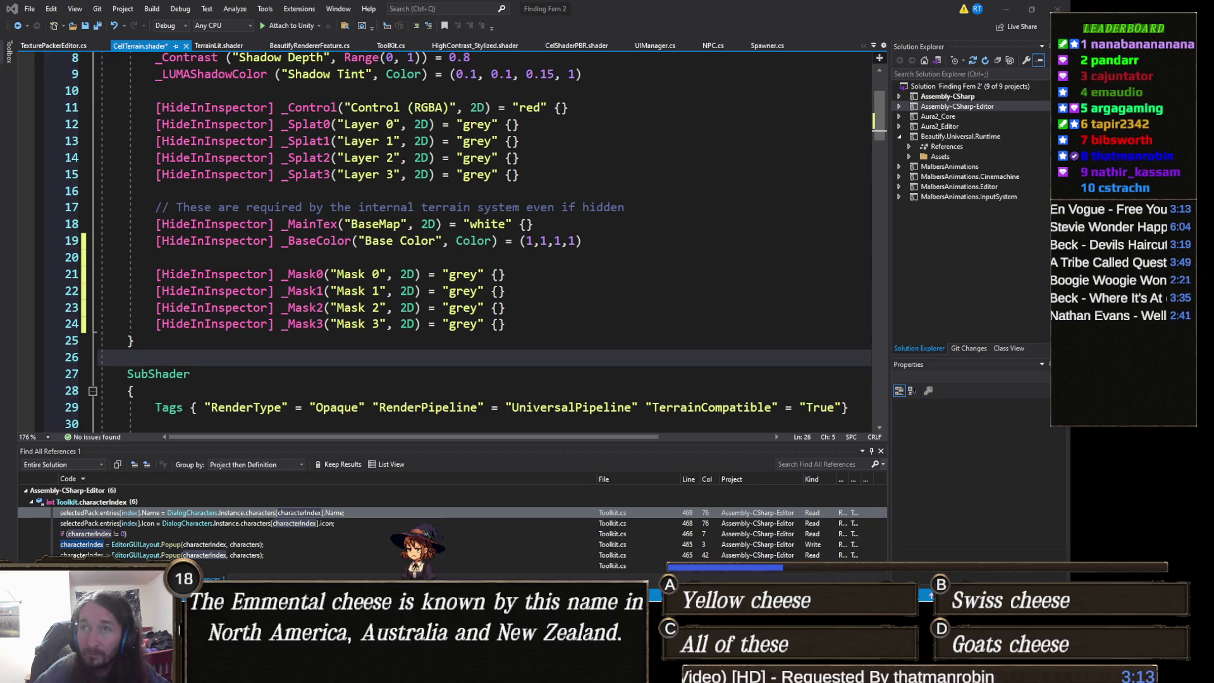
scroll(99, 270, "down", 4)
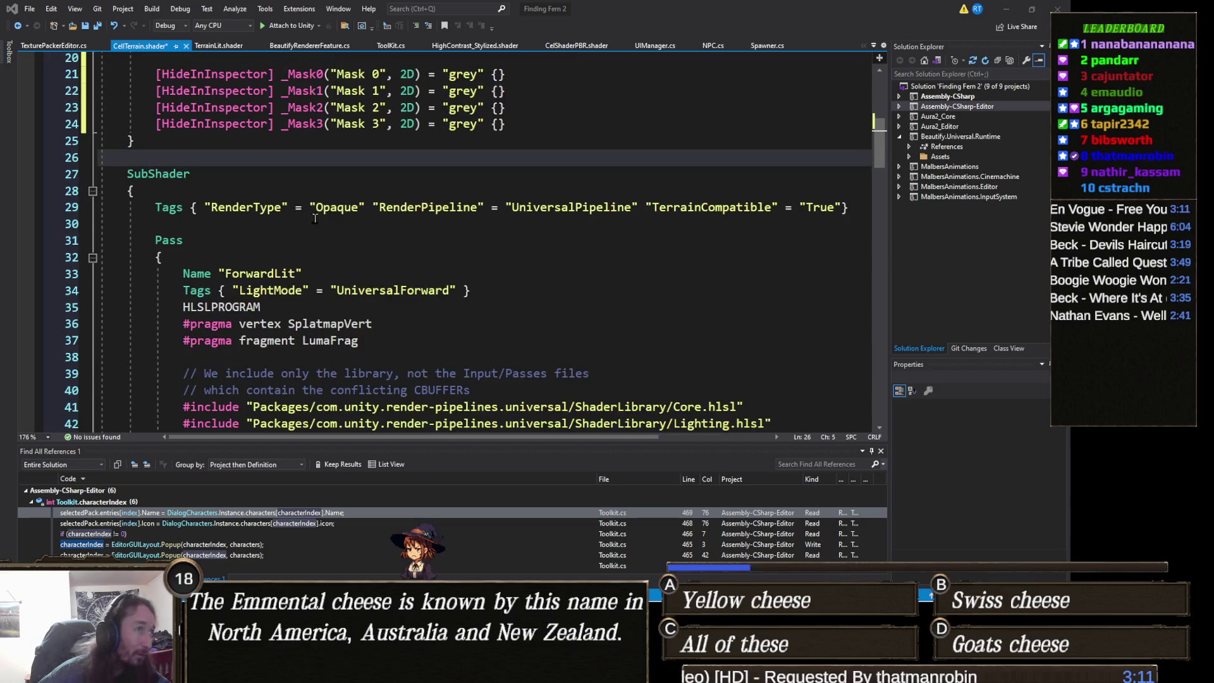
Replace the LumaFrag function with the new version that reads AO from the mask maps.
scroll(259, 288, "down", 4)
scroll(270, 291, "down", 10)
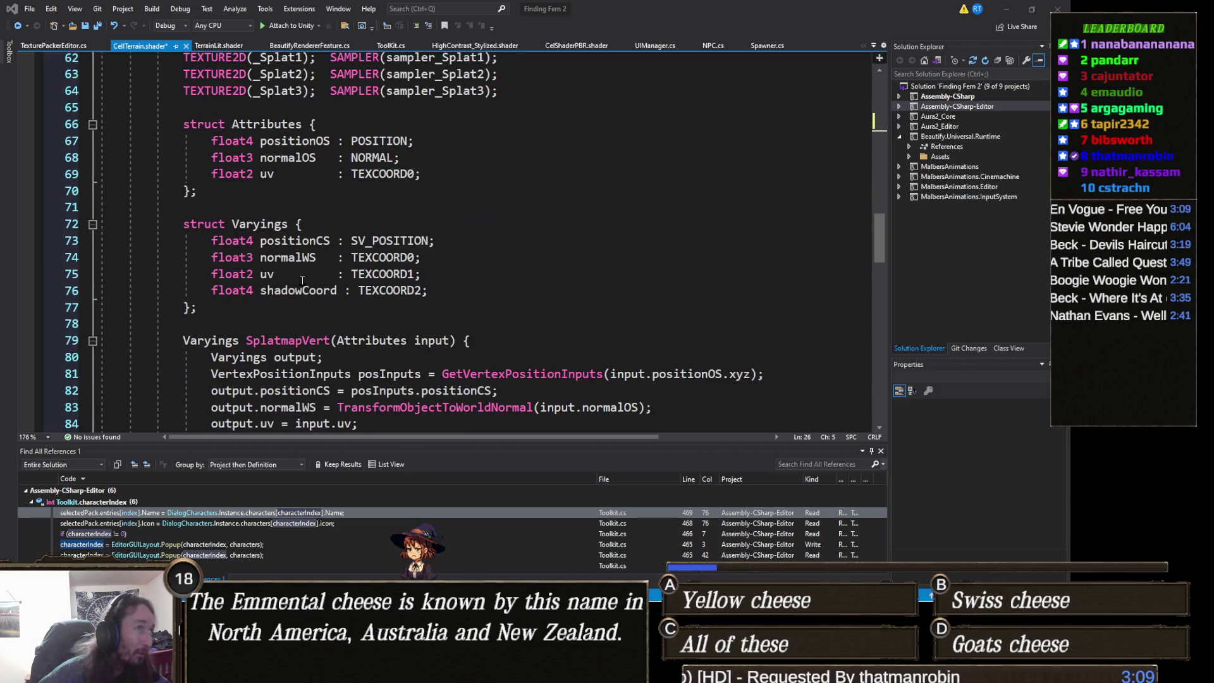
scroll(269, 292, "down", 3)
scroll(229, 288, "down", 3)
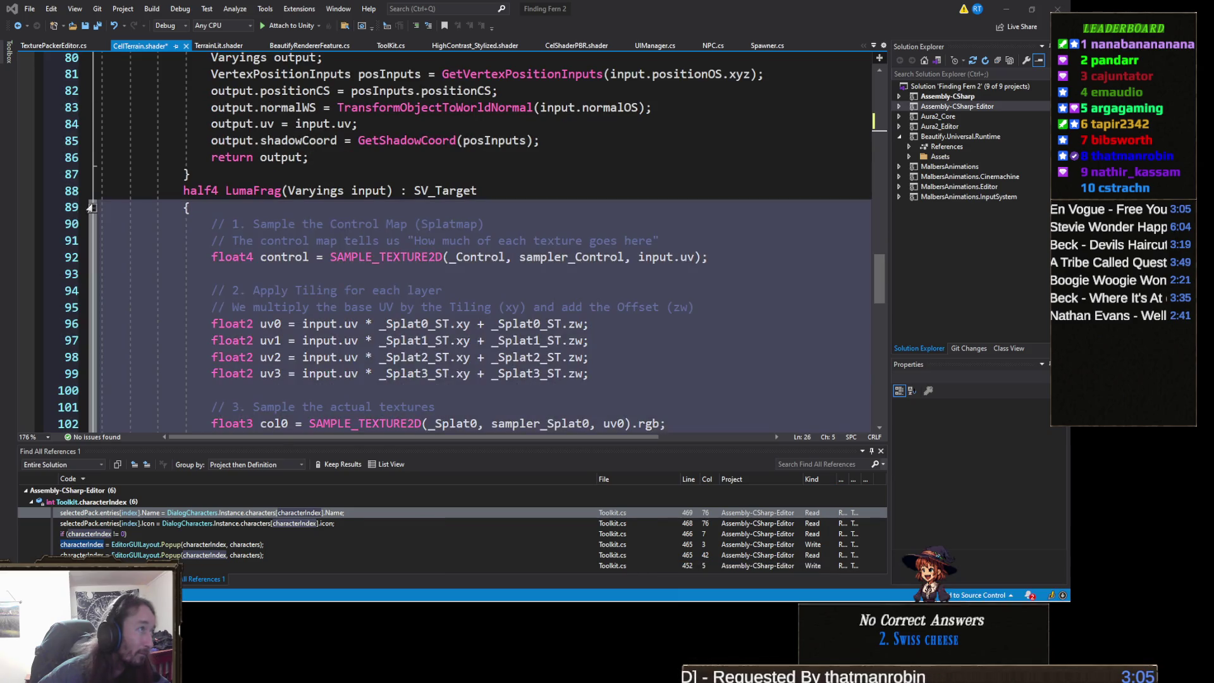
left_click(92, 208)
mouse_move(196, 223)
left_mouse_down()
mouse_move(75, 191)
mouse_move(2, 189)
left_mouse_up()
key("ctrl+v")
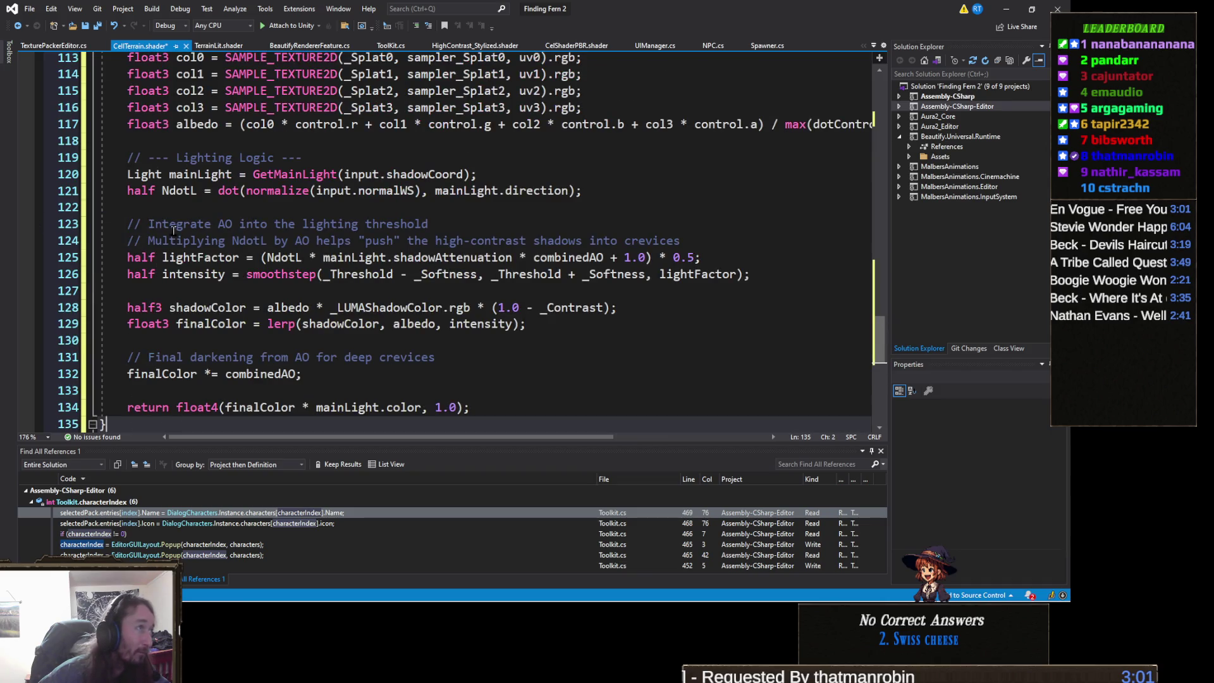
Indent the new LumaFrag two levels to fit the Pass and save the shader.
scroll(184, 253, "up", 3)
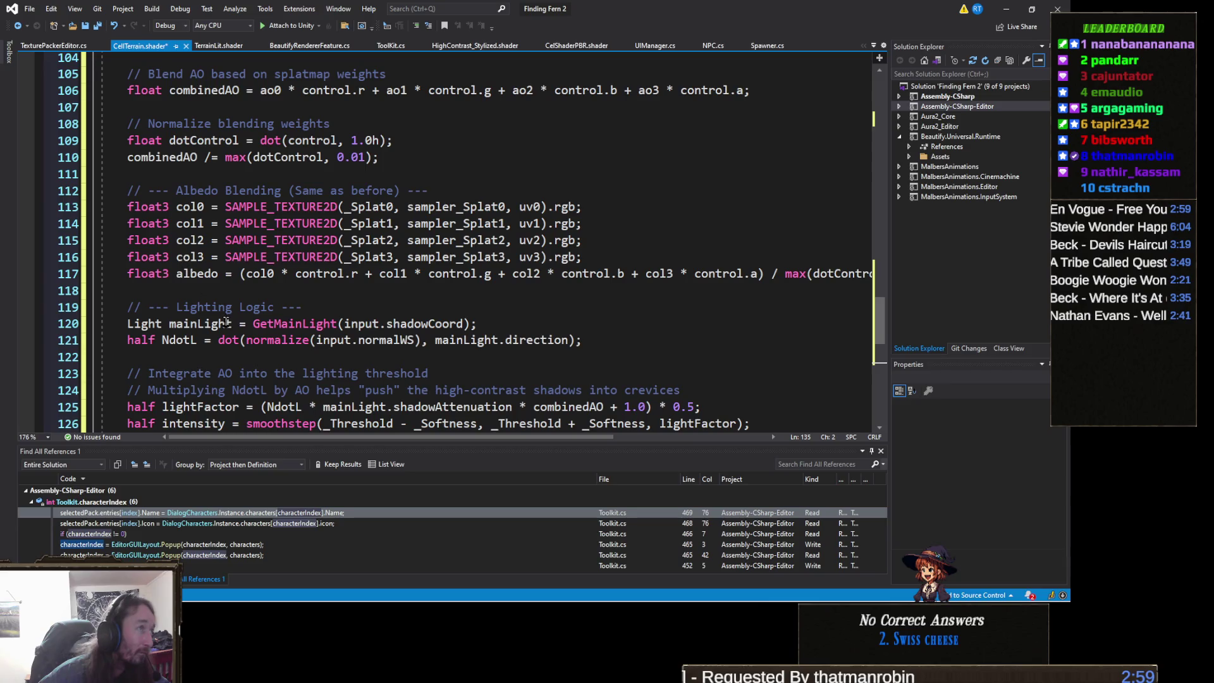
scroll(188, 315, "up", 8)
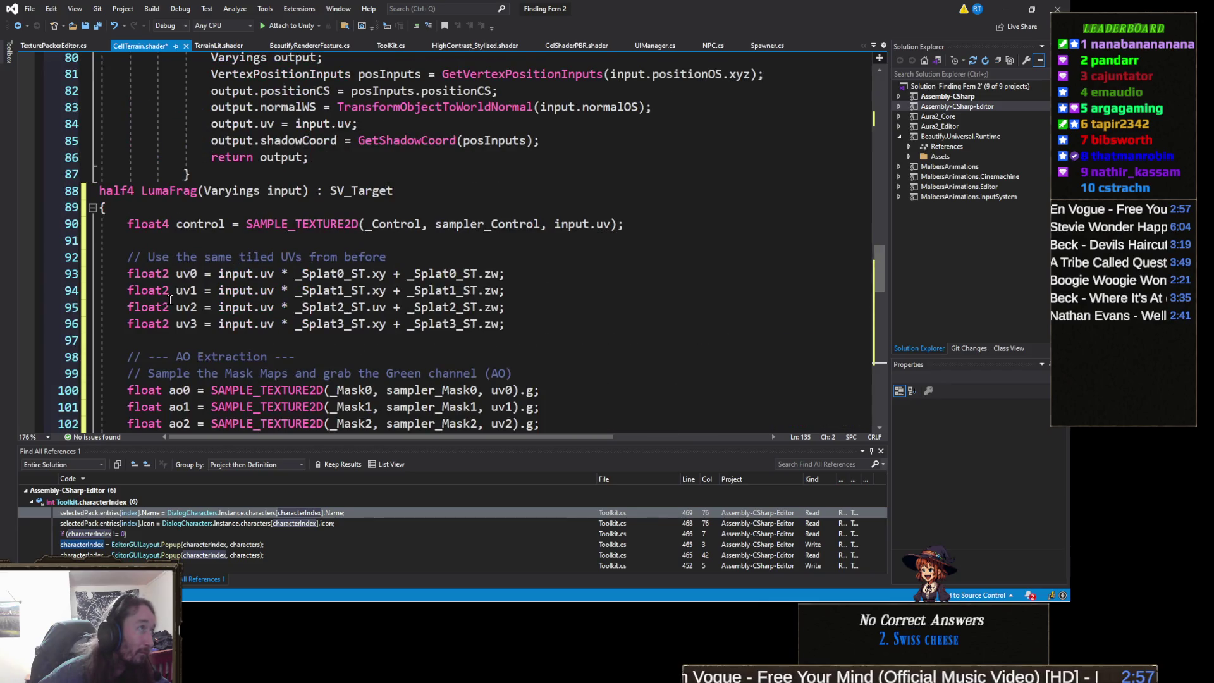
left_click(71, 190)
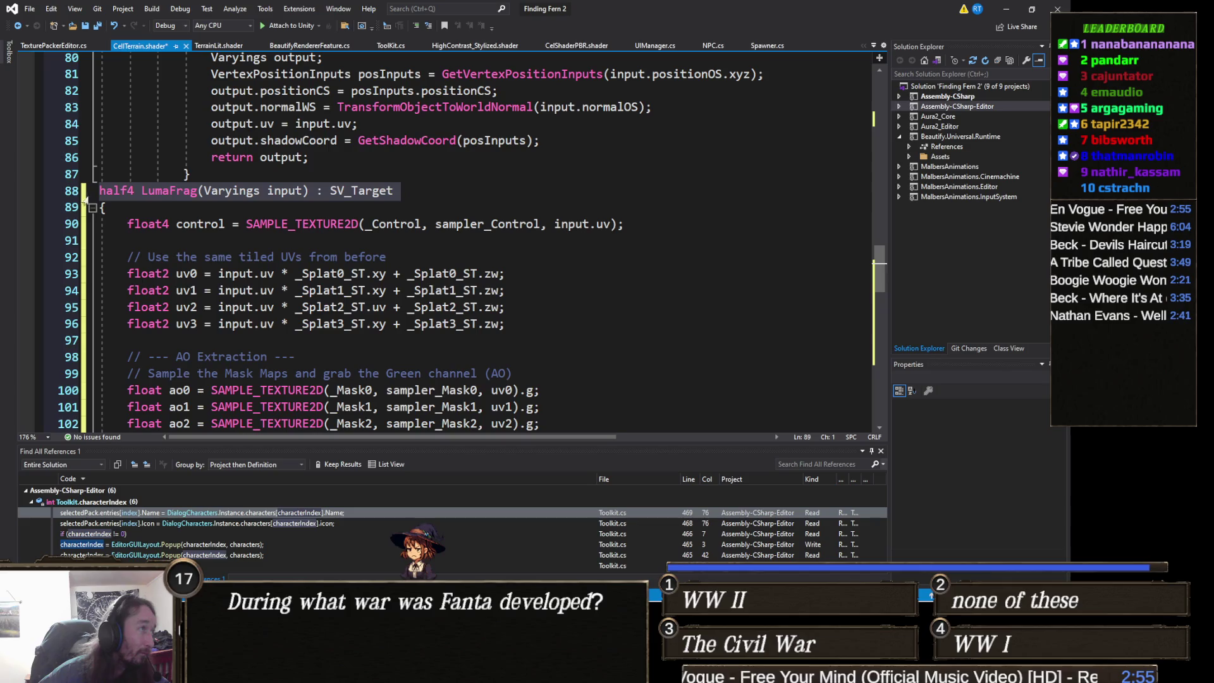
scroll(80, 208, "down", 12)
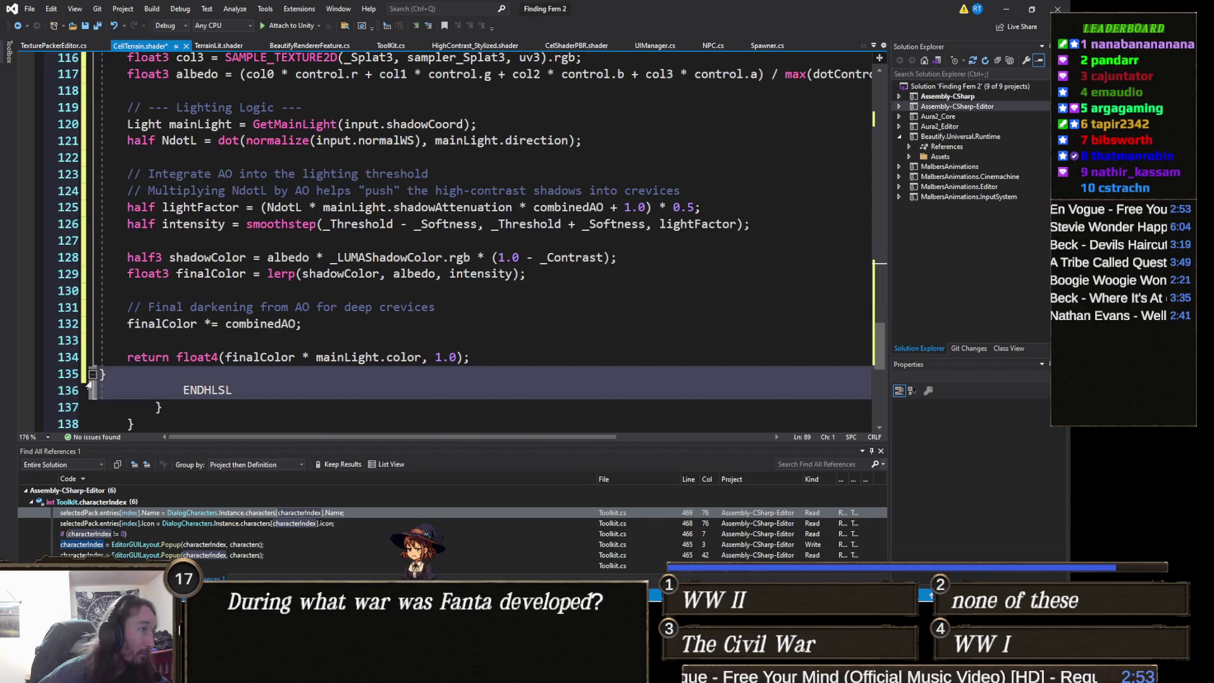
left_click(64, 378, "shift")
key("Tab")
key("Tab")
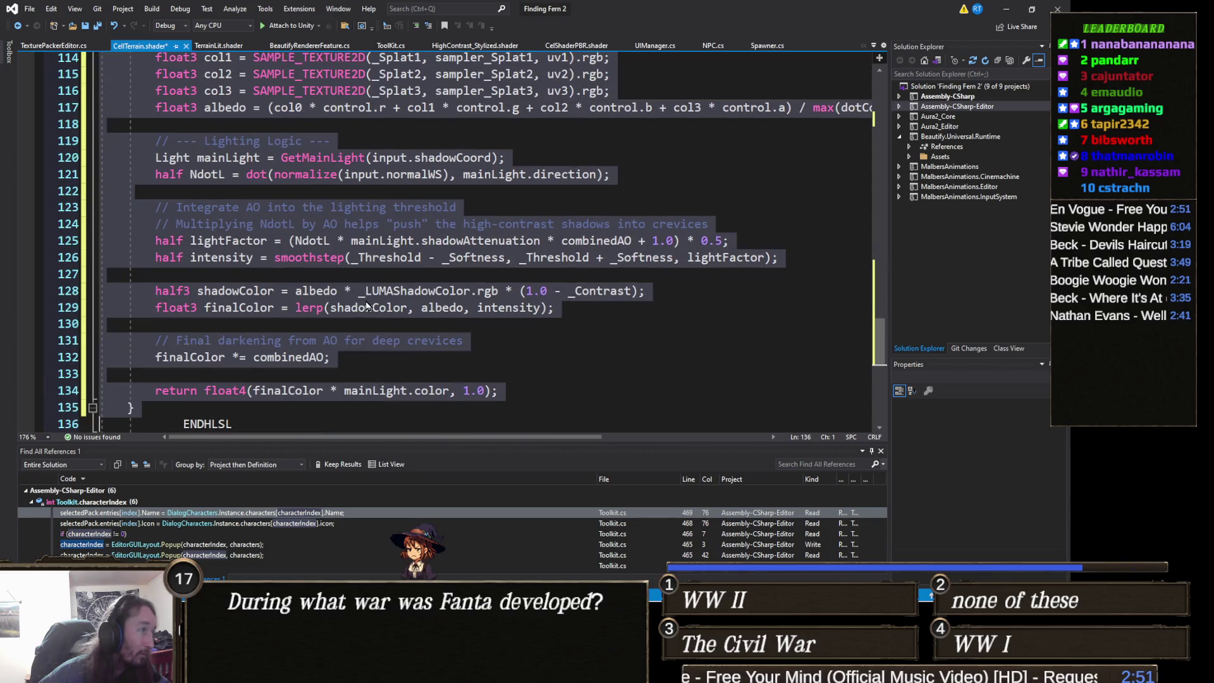
key("Tab")
key("ctrl+s")
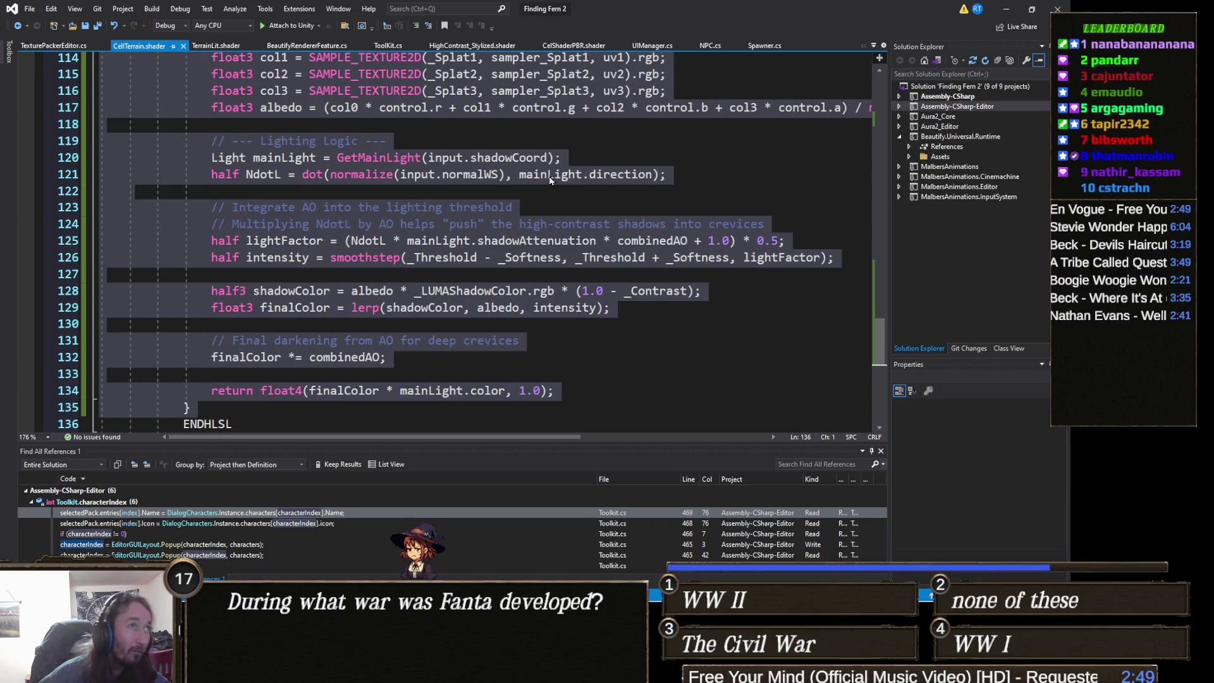
left_click(1006, 8)
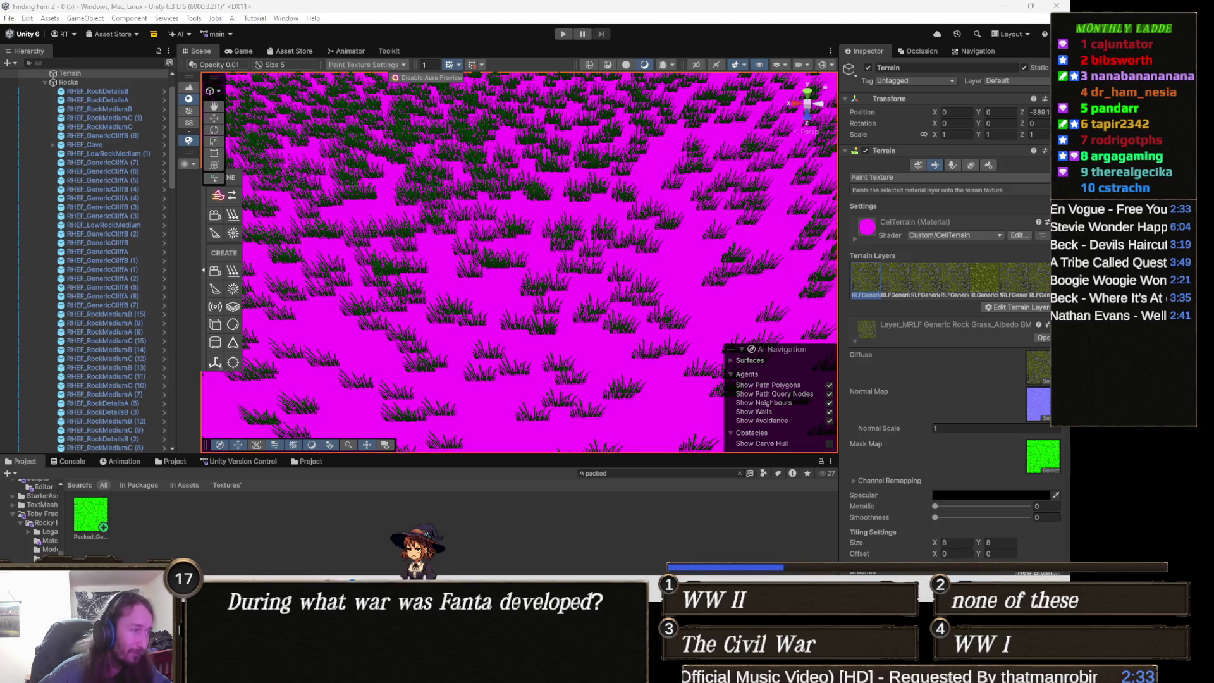
key("alt+Tab")
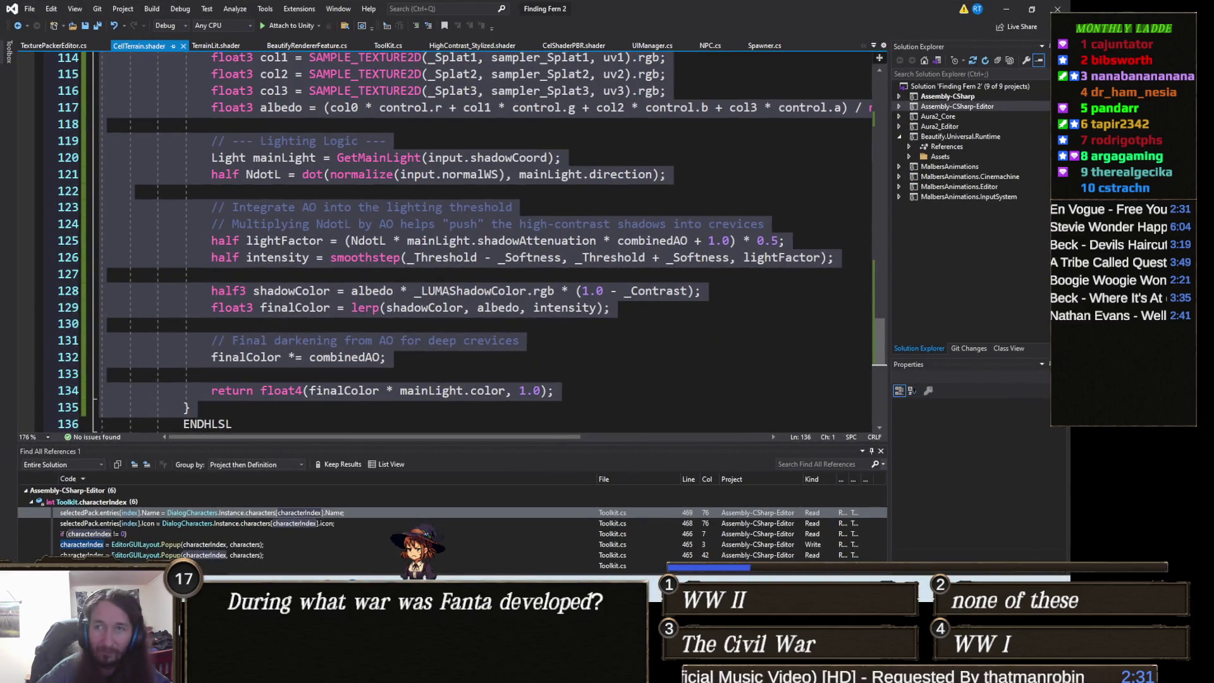
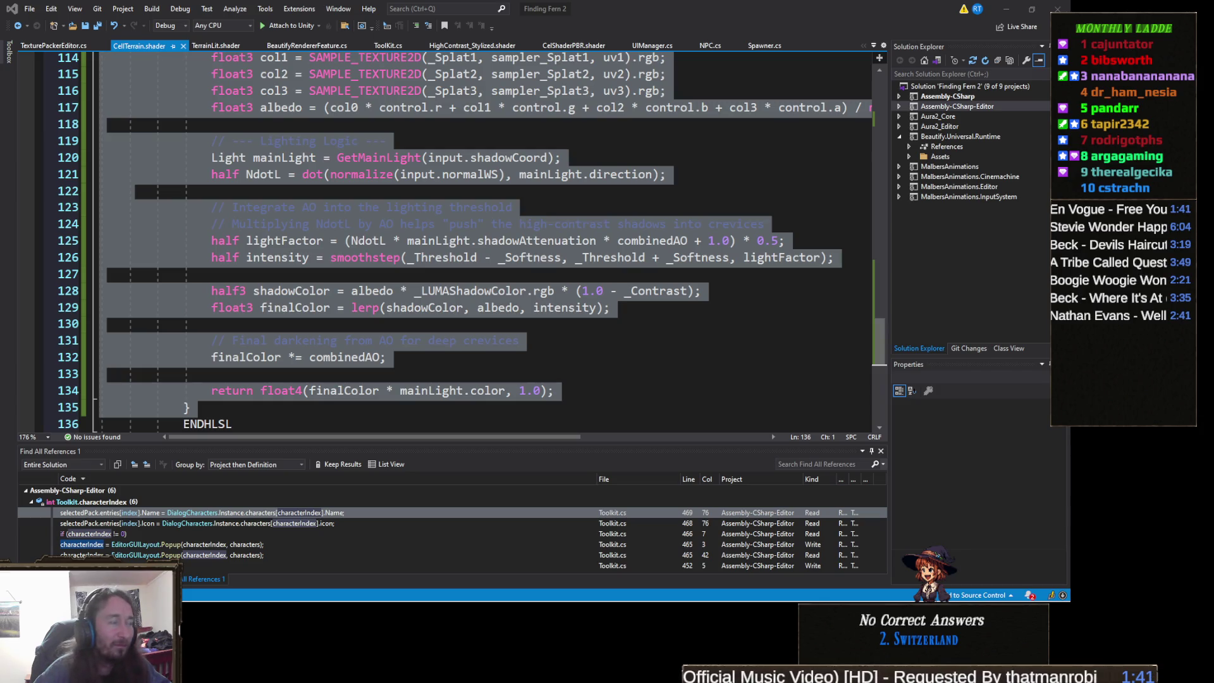
Overwrite the end of CellTerrain.shader with the revised MixFog and light-colour code, and save it.
key("ctrl+shift+End")
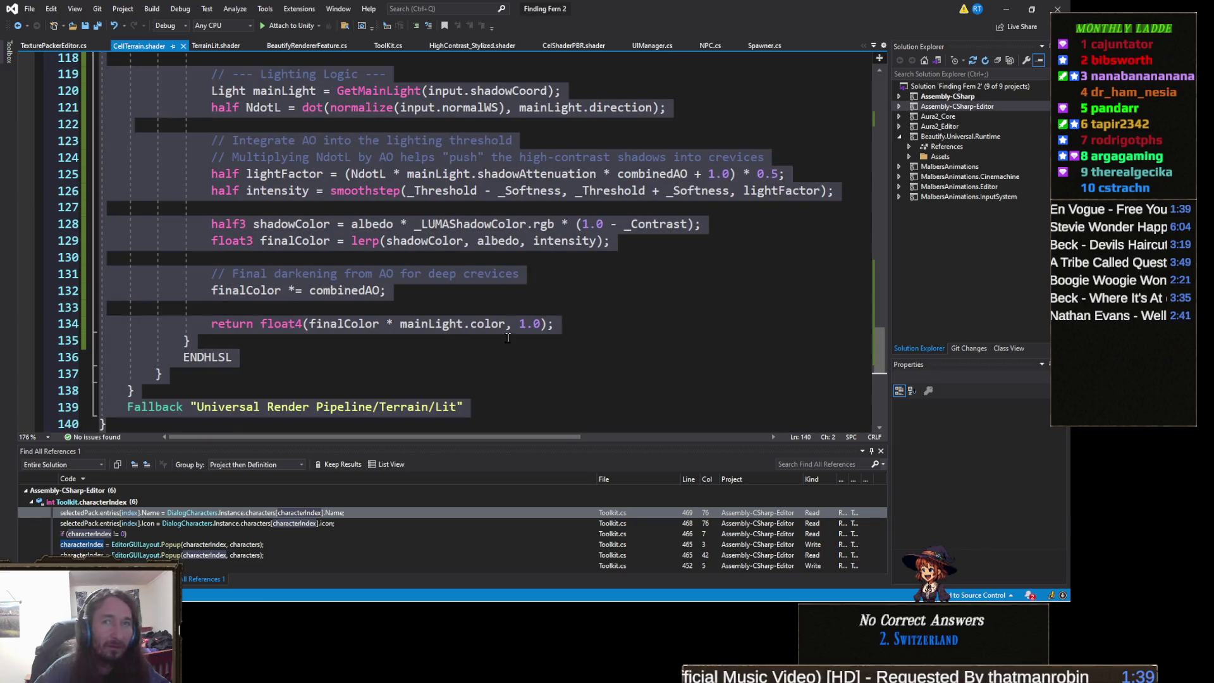
key("alt+Tab")
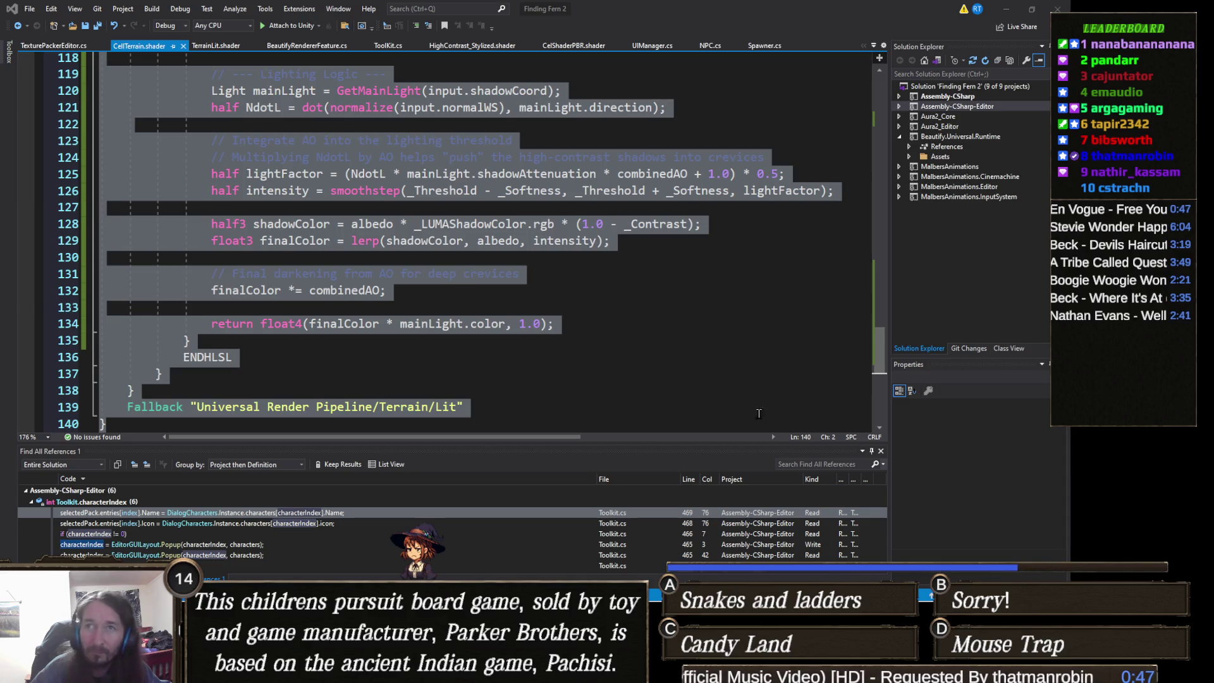
key("ctrl+v")
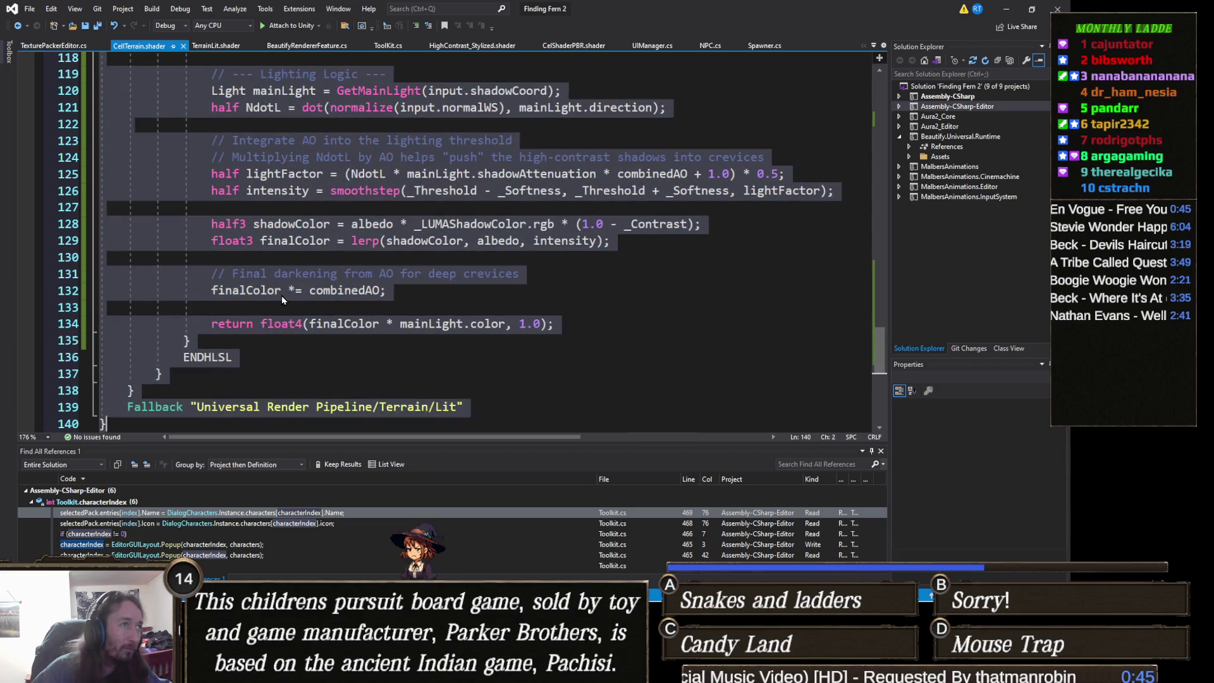
key("ctrl+s")
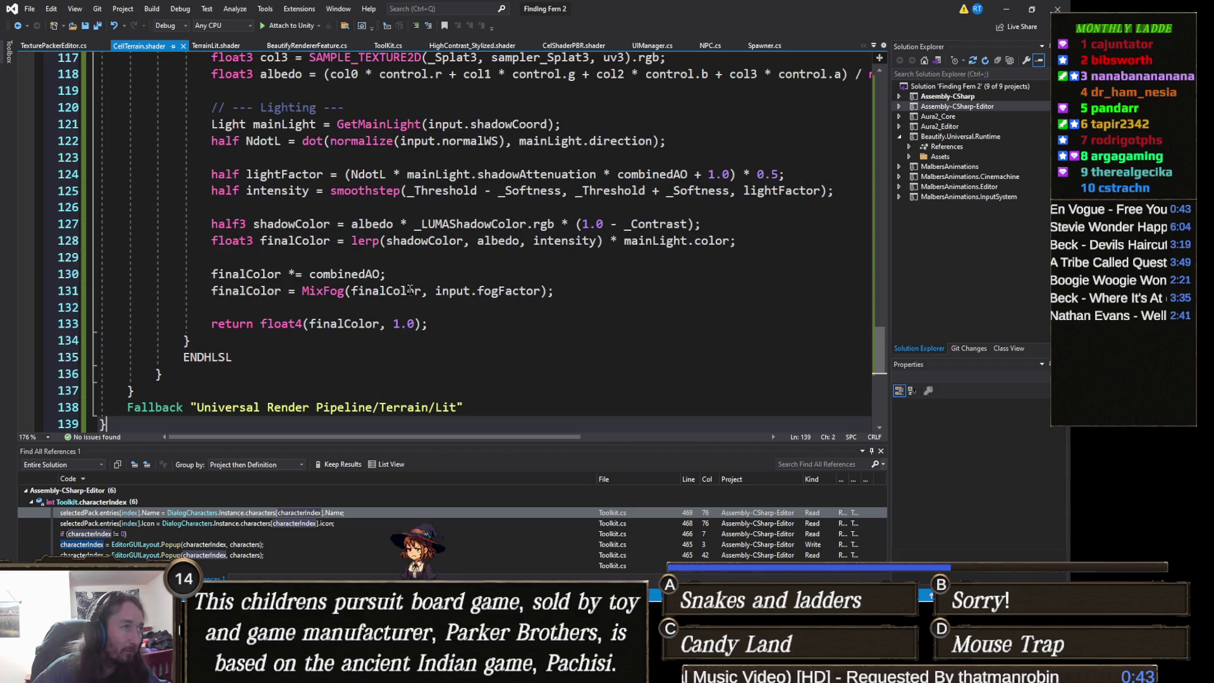
left_click(1009, 7)
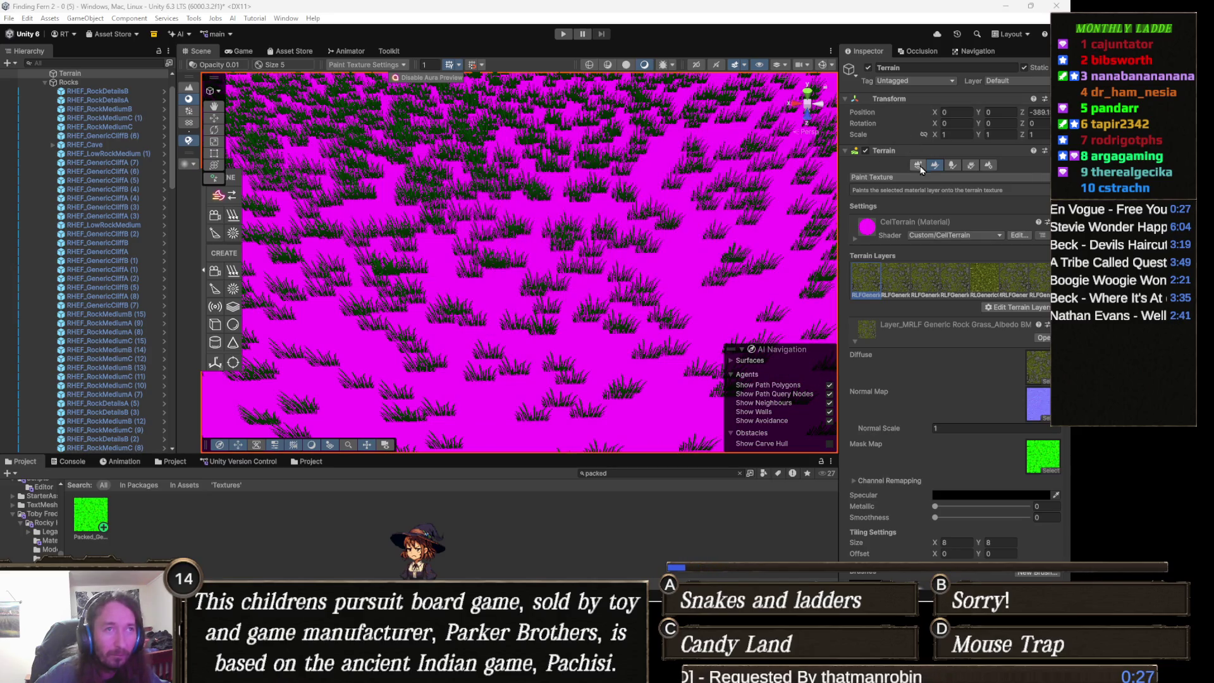
Set the terrain's material in Terrain Settings to CelTerrain 1.
left_click(989, 167)
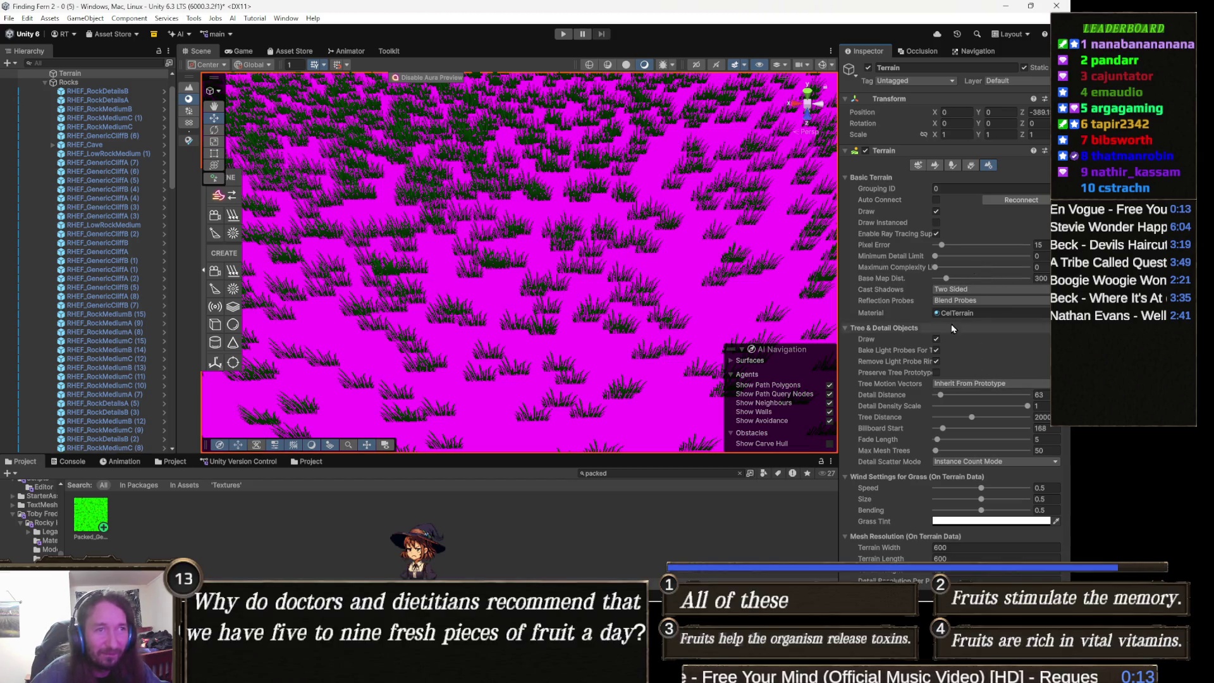
left_click(971, 314)
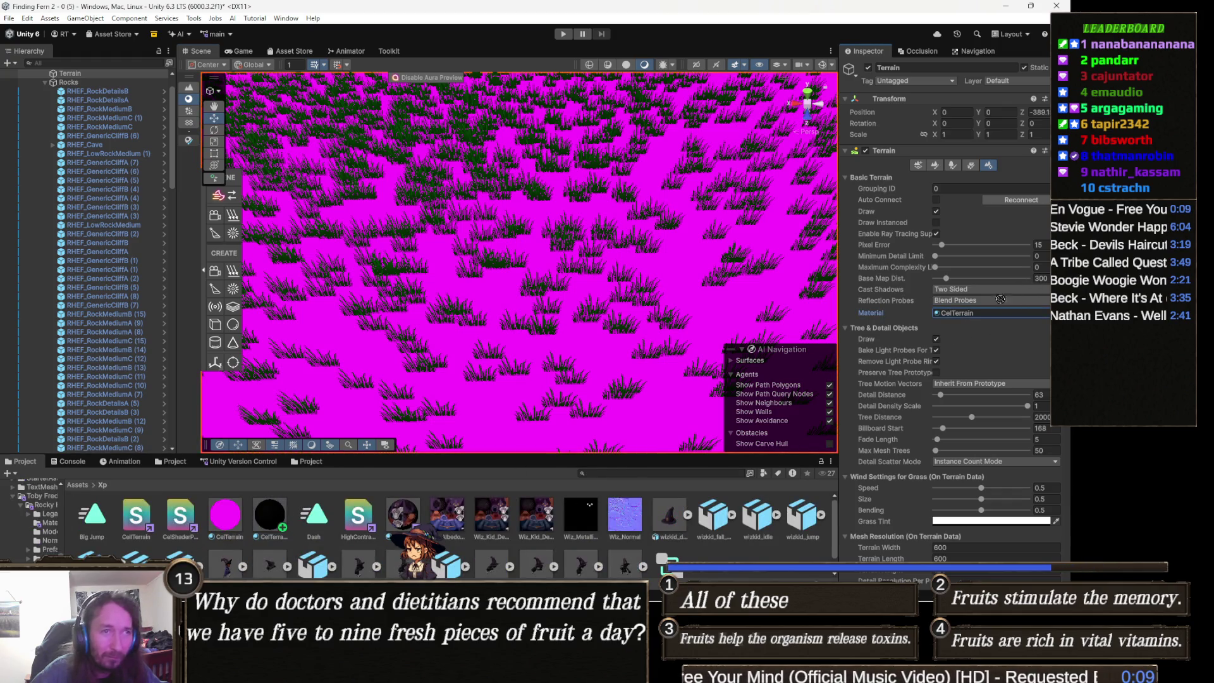
key("ctrl+z")
In the Paint Texture settings, delete the first terrain layer's Mask Map texture.
key("w")
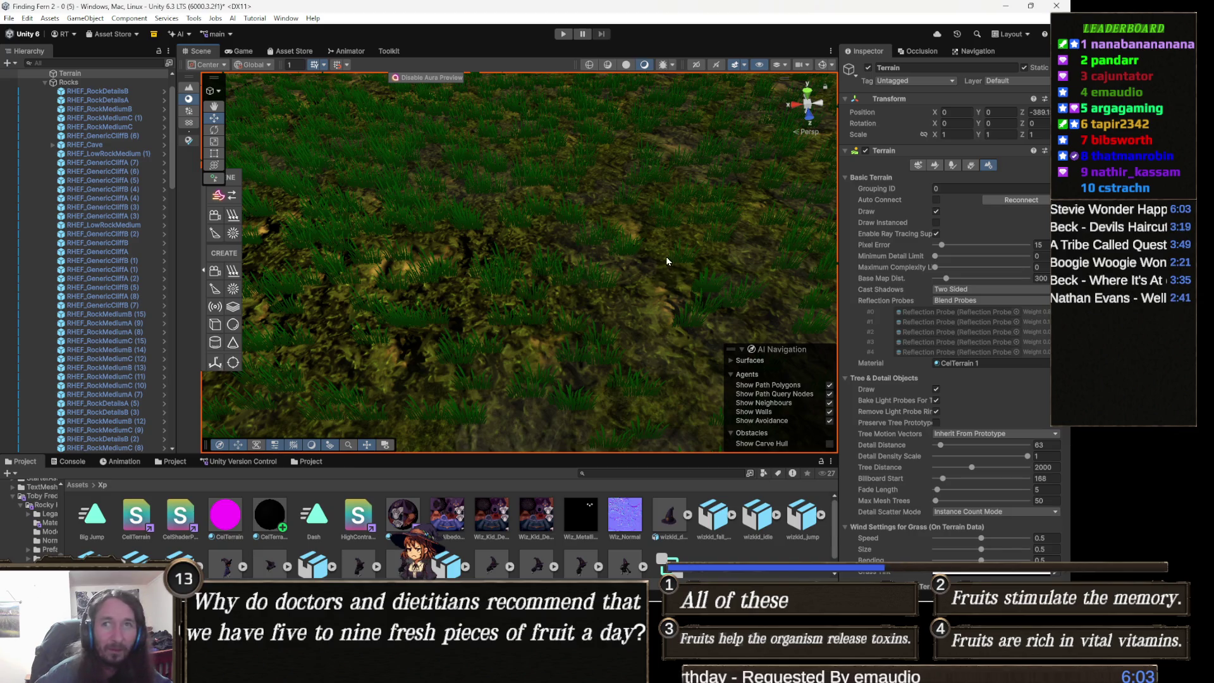
mouse_move(577, 205)
left_mouse_down()
mouse_move(569, 236)
mouse_move(619, 235)
mouse_move(552, 225)
mouse_move(675, 271)
mouse_move(684, 292)
left_mouse_up()
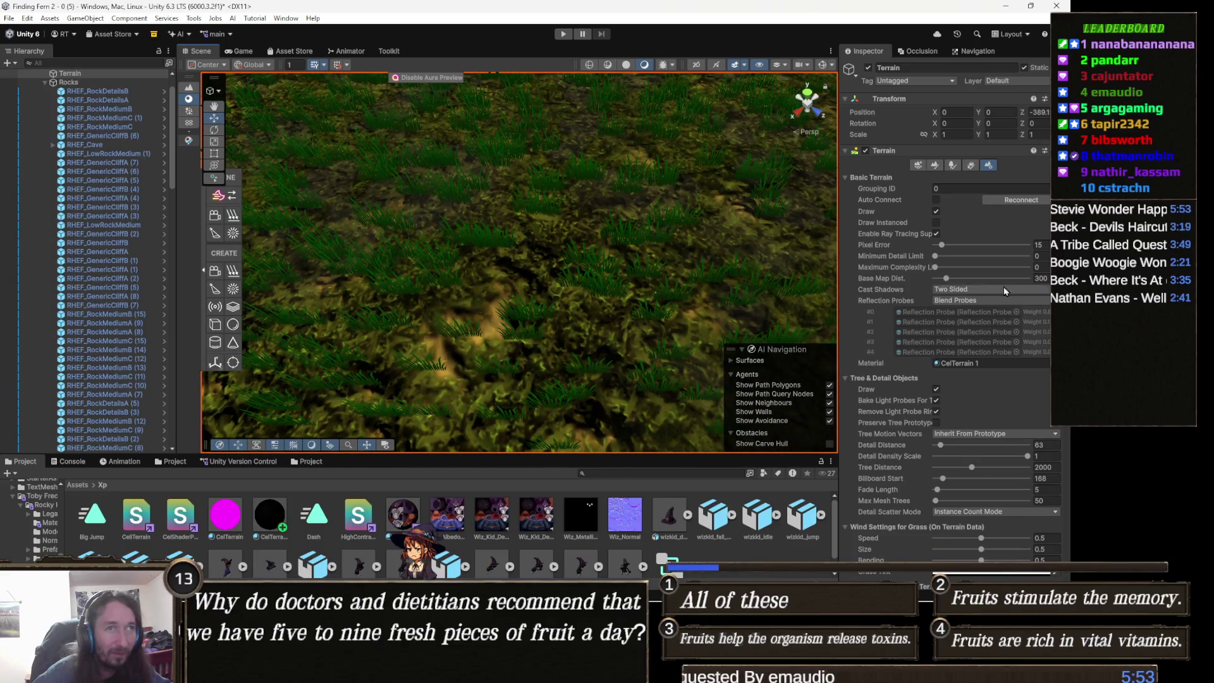
left_click(919, 164)
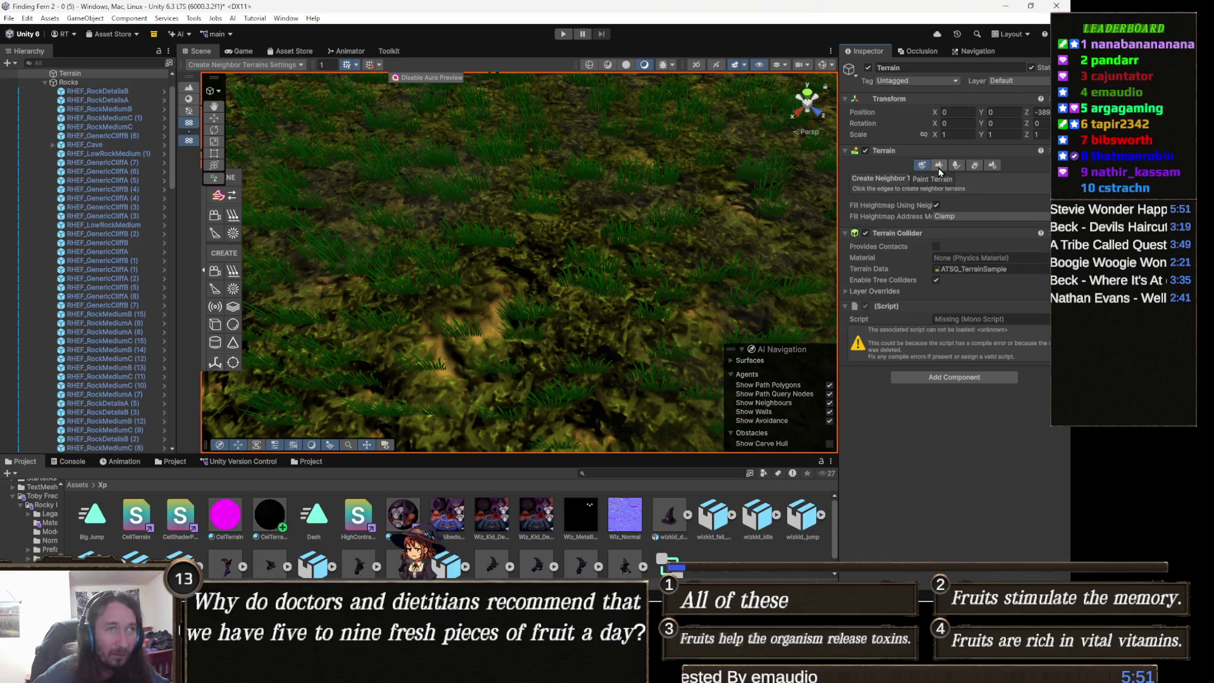
left_click(935, 164)
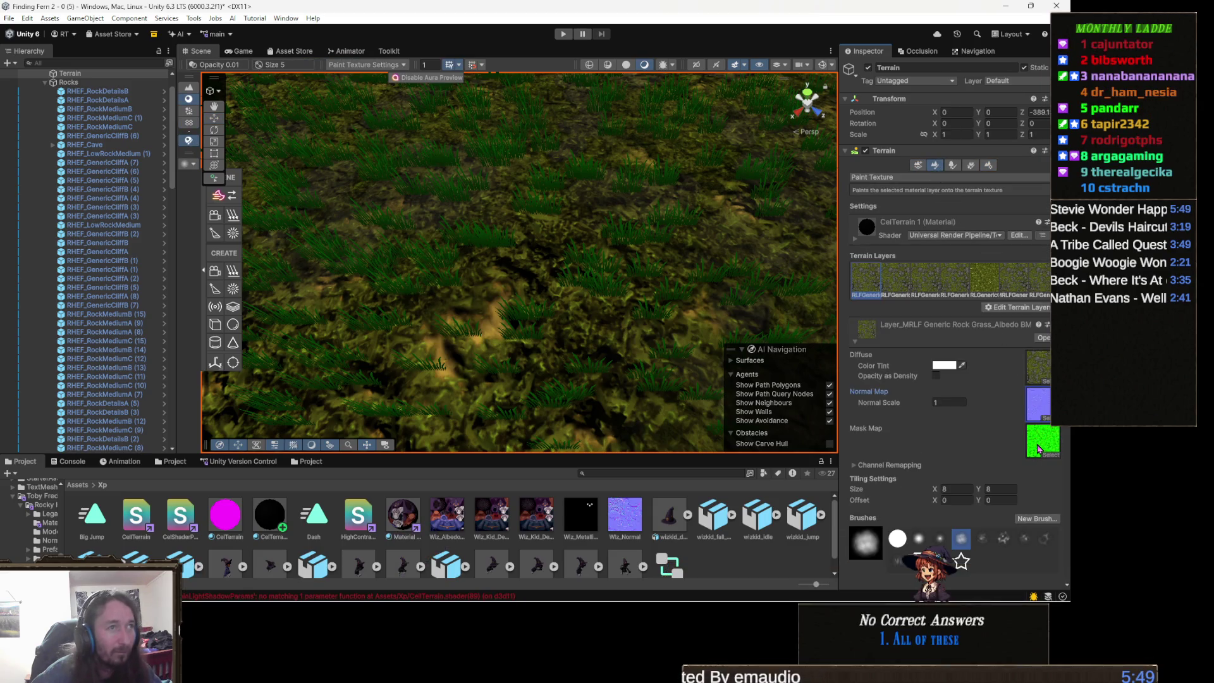
left_click(1038, 449)
key("Delete")
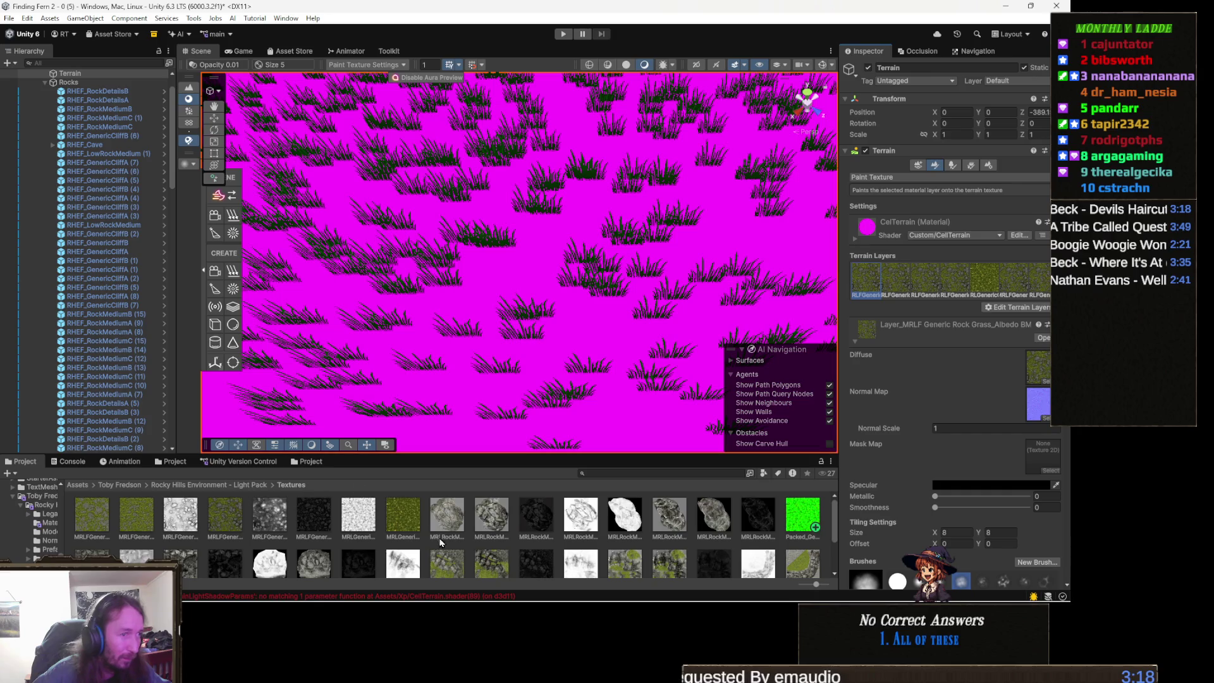
Drag the Packed texture back into the layer's Mask Map slot and deselect the paint tool.
mouse_move(812, 520)
left_mouse_down()
mouse_move(1009, 478)
mouse_move(1040, 405)
mouse_move(1044, 462)
left_mouse_up()
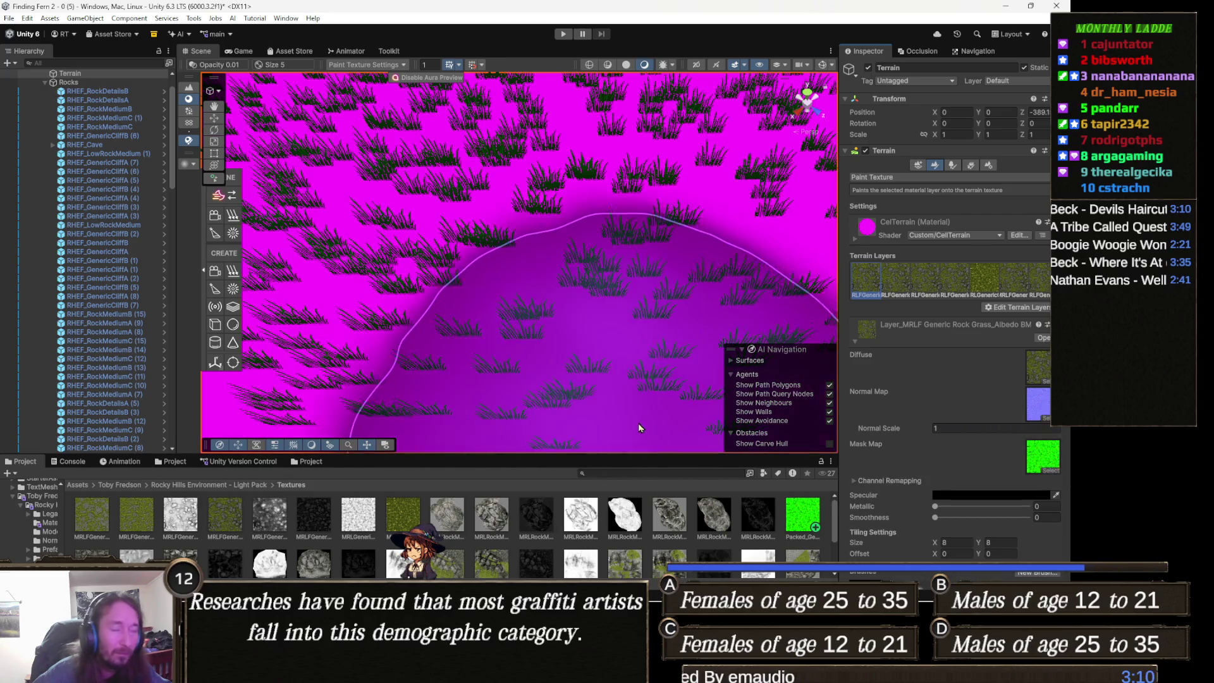
key("w")
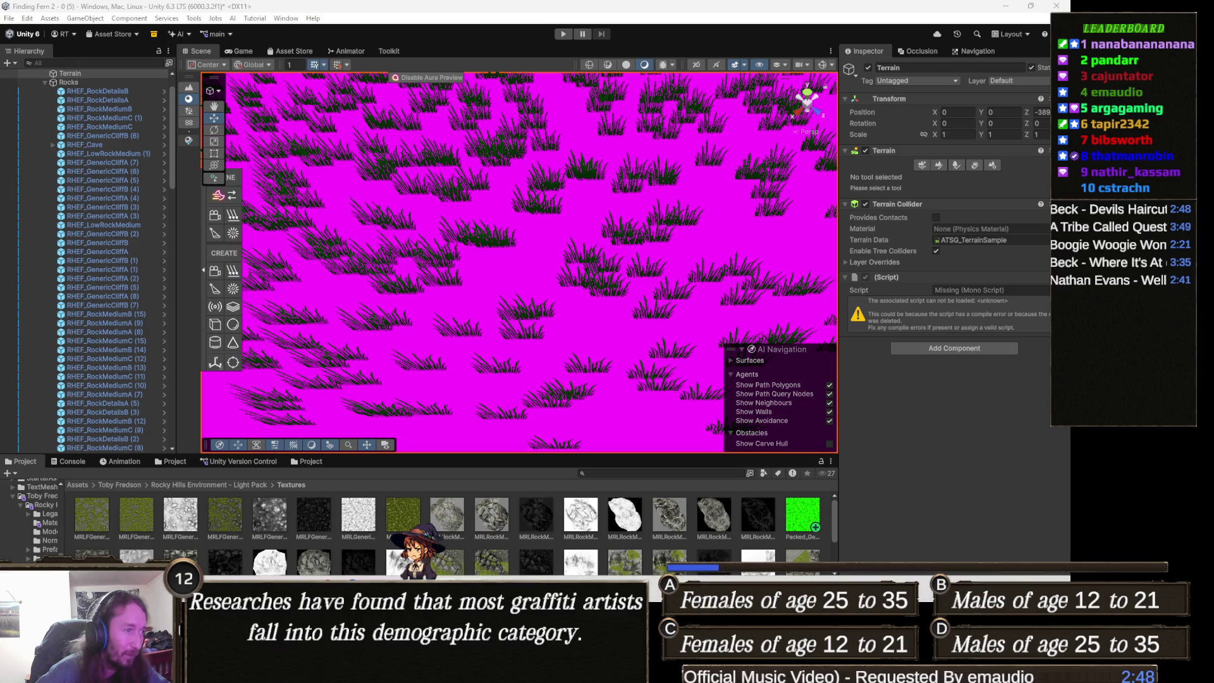
Open the Unity Console listing the CelTerrain GetMainLightShadowParams shader errors.
mouse_move(421, 673)
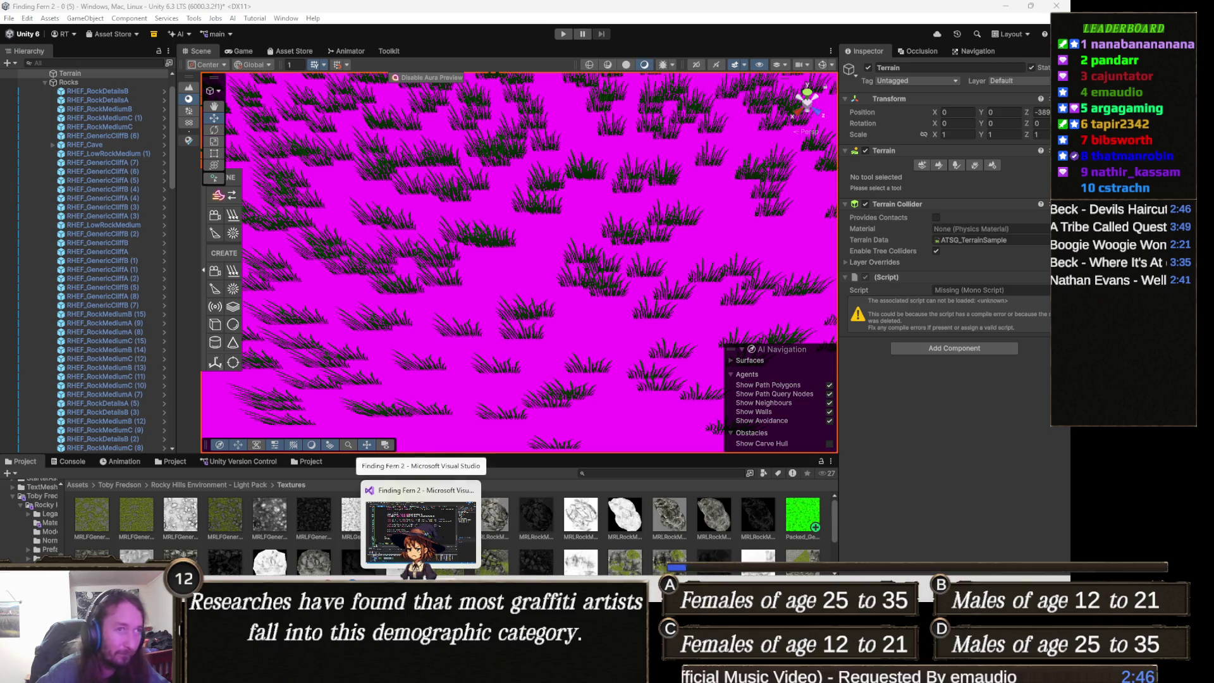
left_click(421, 528)
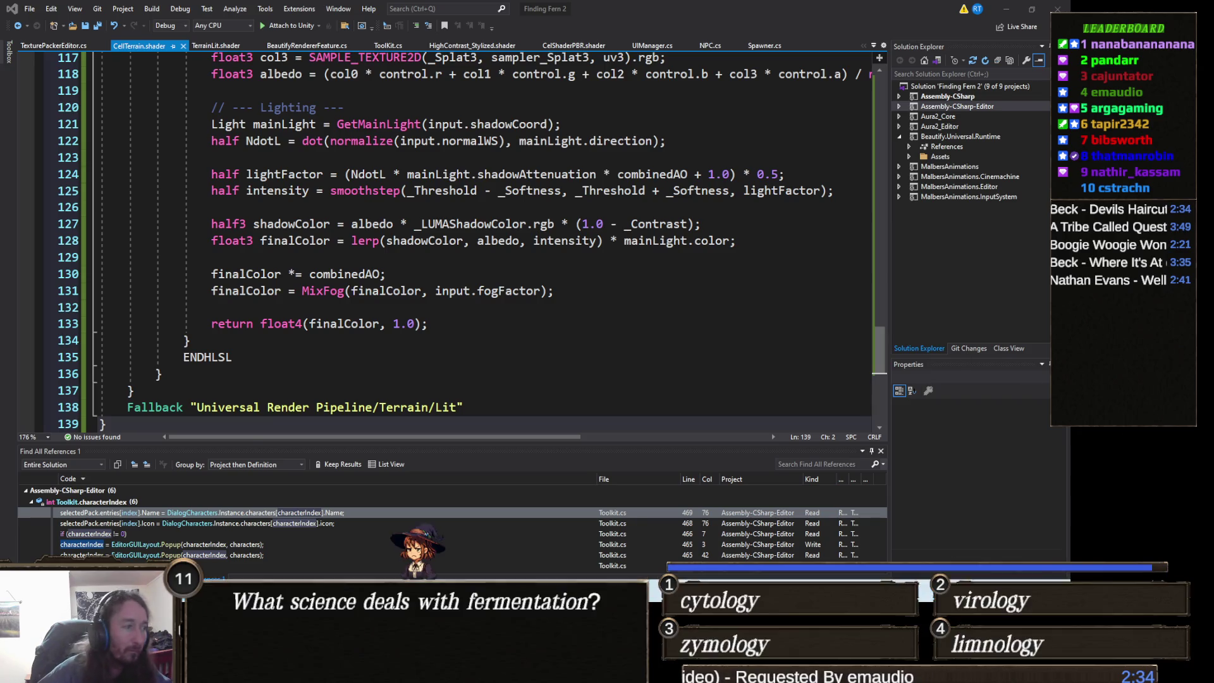
left_click(1006, 9)
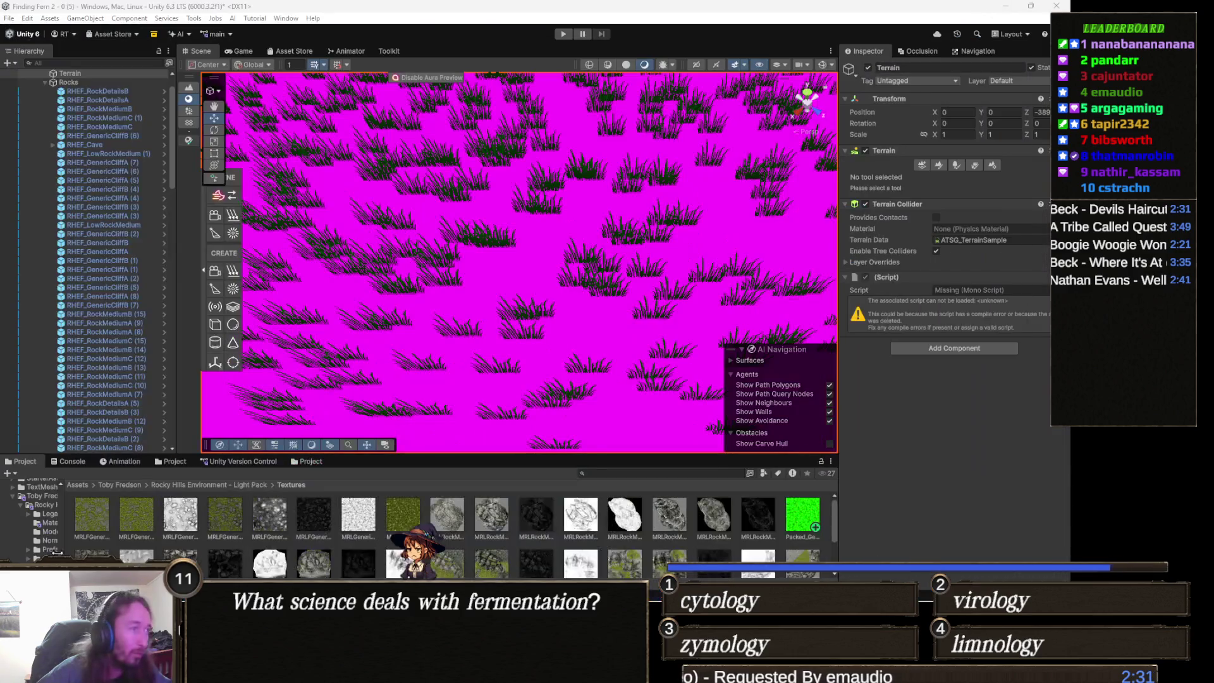
left_click(66, 461)
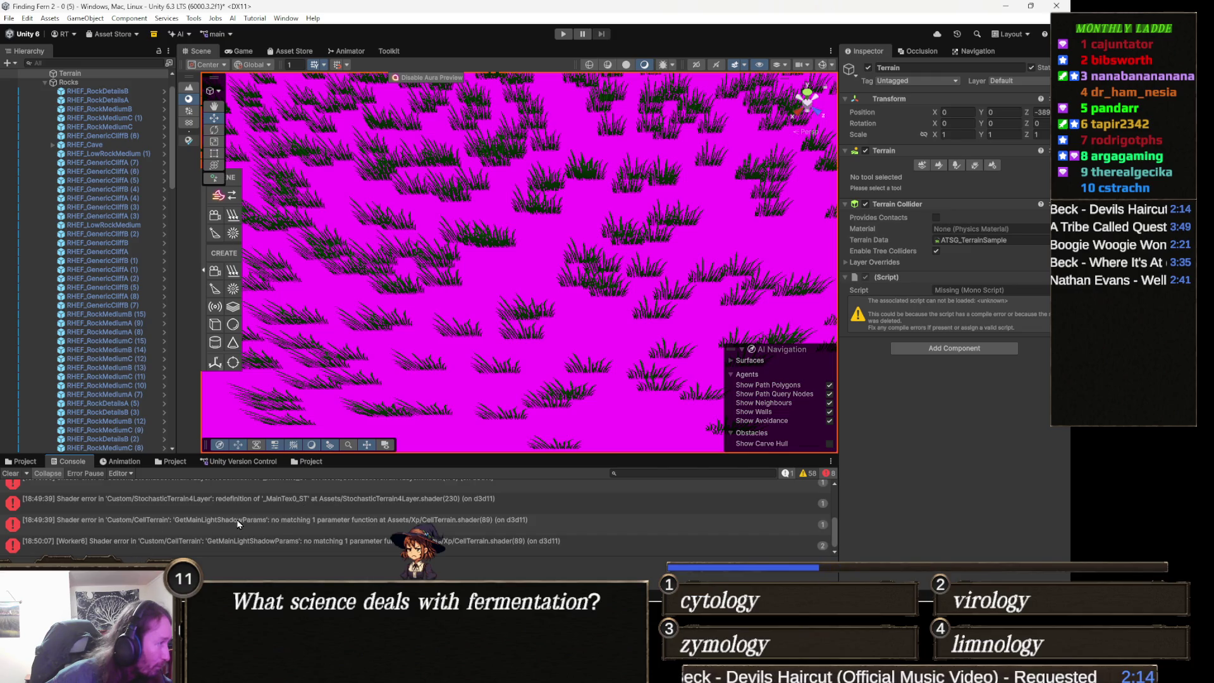
Select the latest CelTerrain error and highlight its details about the 1-parameter GetMainLightShadowParams at line 89.
left_click(96, 542)
mouse_move(336, 566)
left_mouse_down()
mouse_move(569, 575)
mouse_move(485, 563)
left_mouse_up()
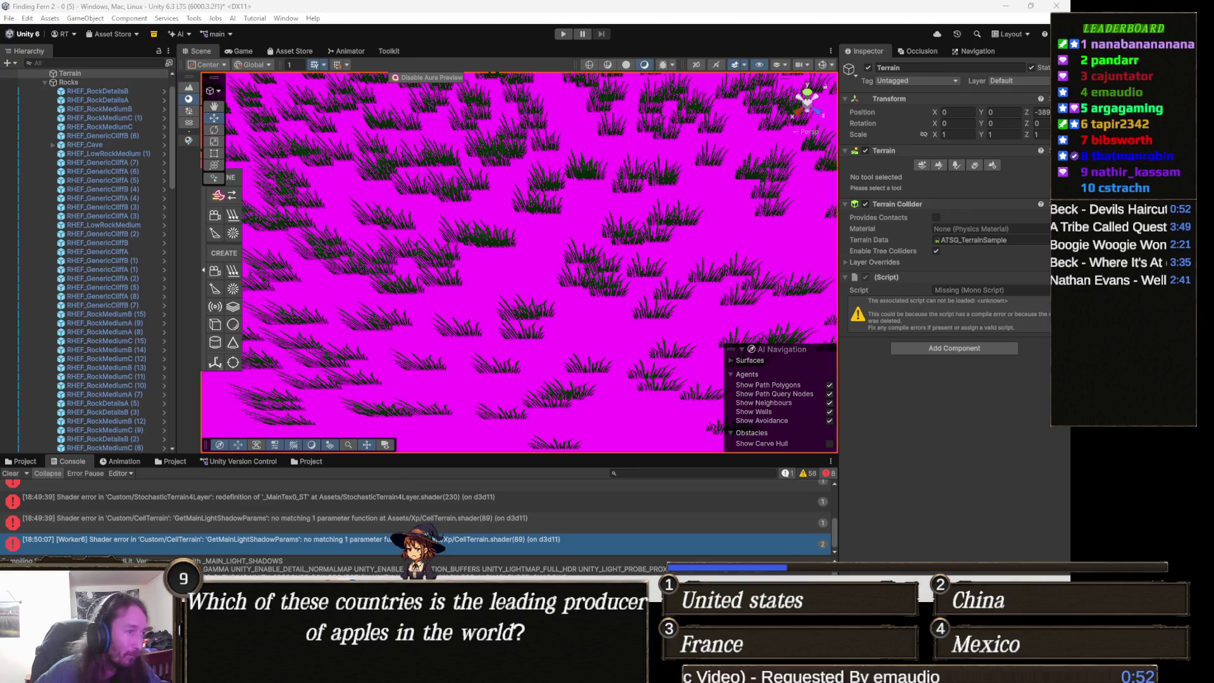
Replace the end of SplatmapVert with the TransformWorldToShadowCoord shadow-coordinate fix.
key("alt+Tab")
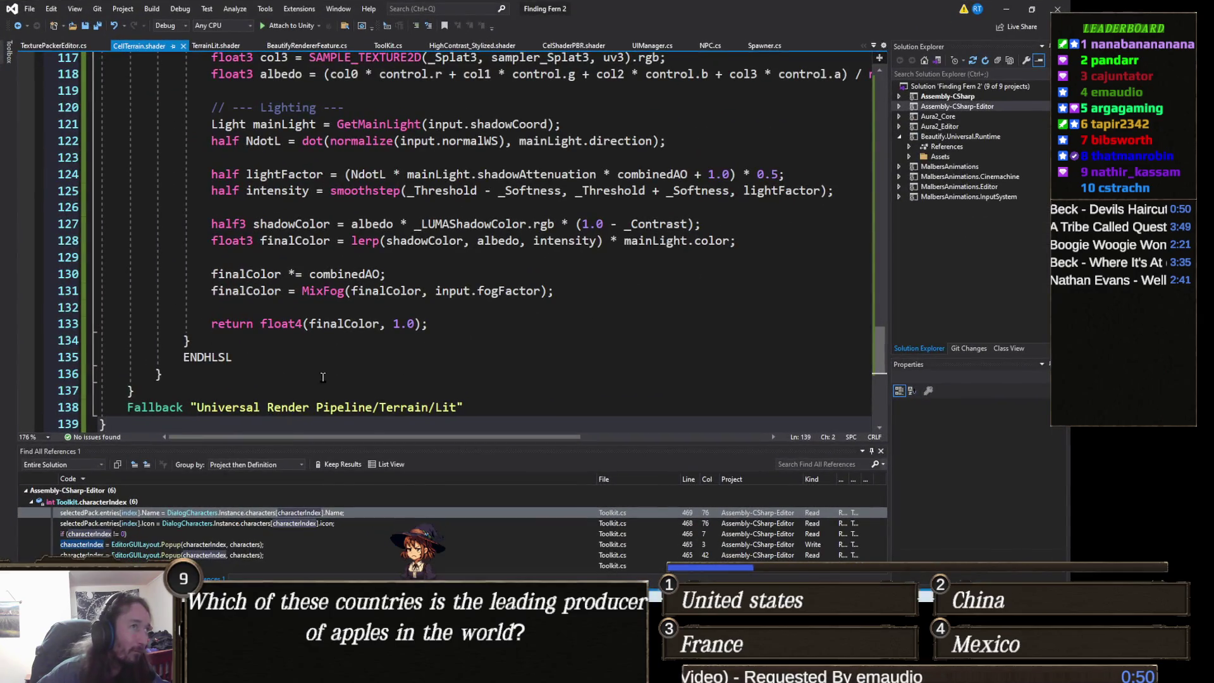
scroll(316, 378, "up", 9)
scroll(317, 378, "up", 3)
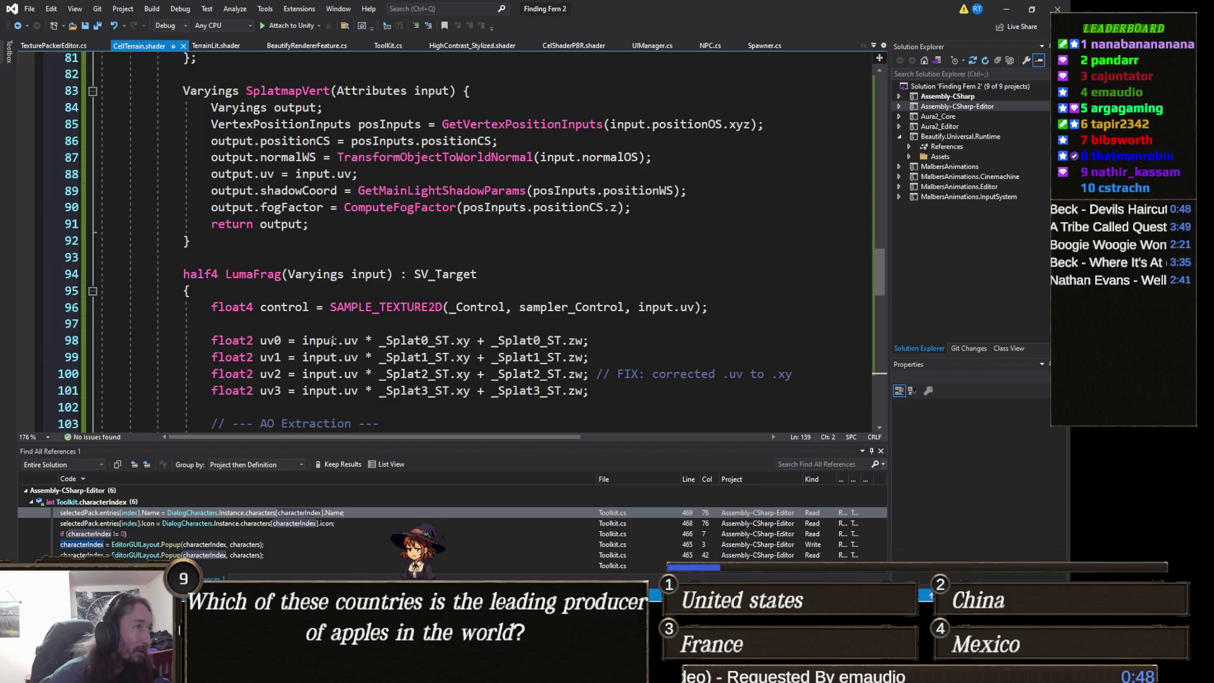
scroll(267, 327, "up", 3)
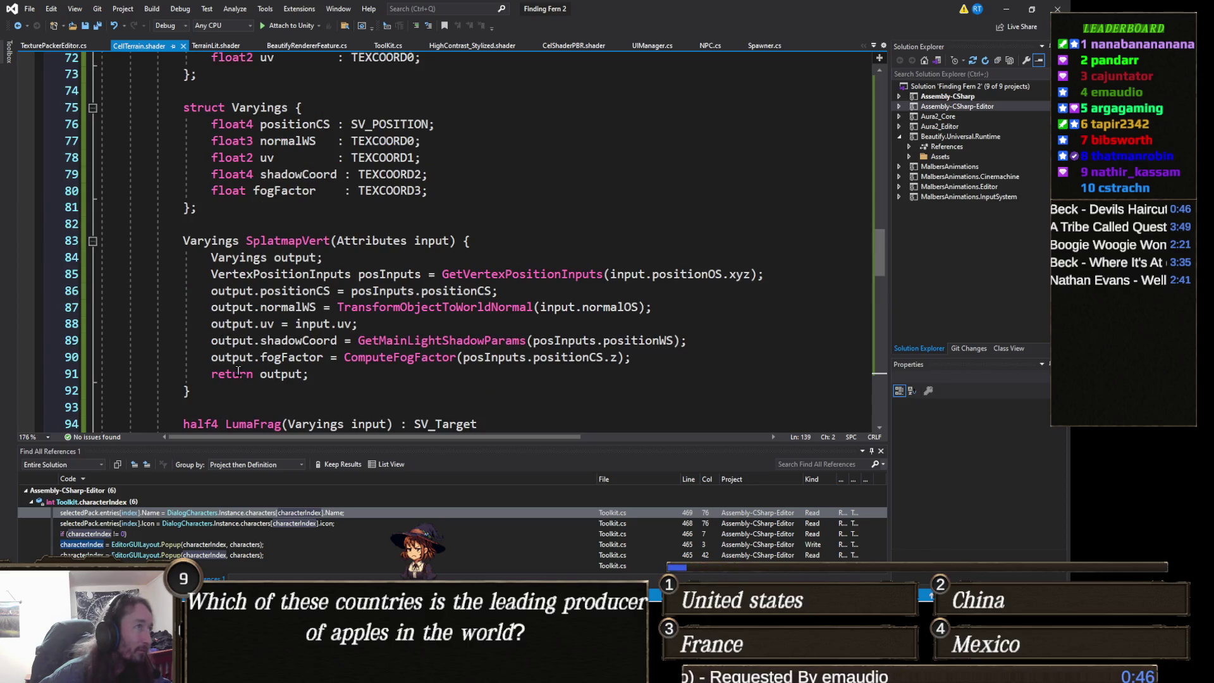
scroll(231, 379, "up", 2)
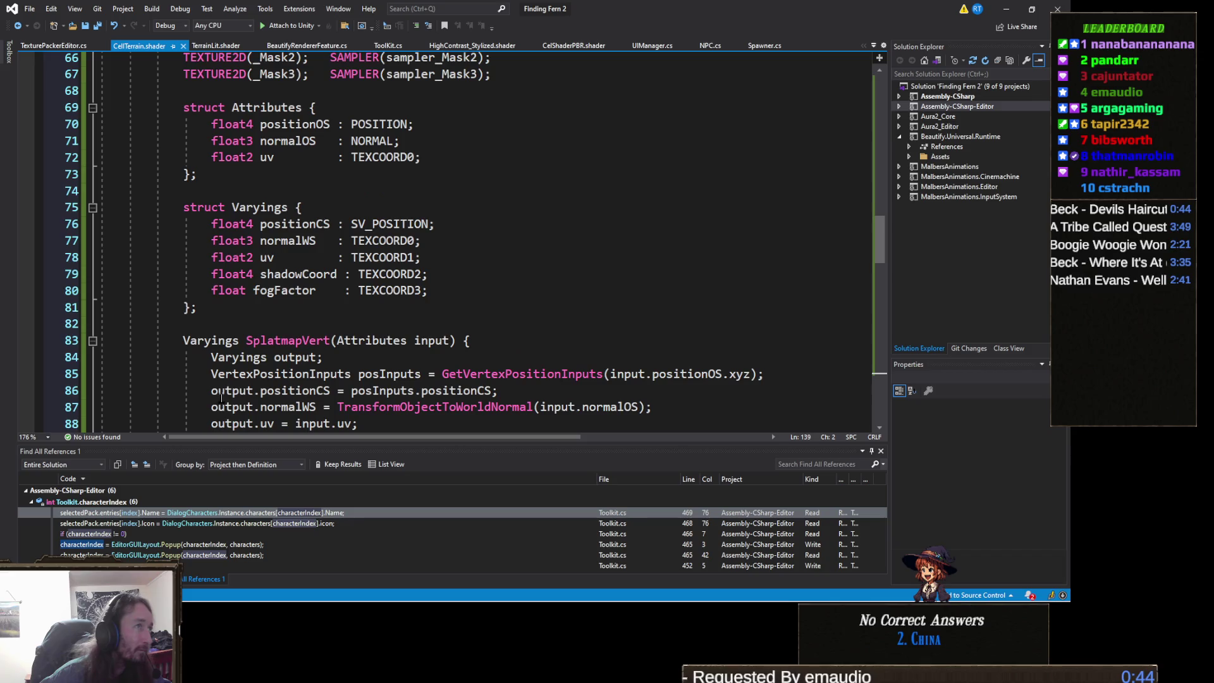
scroll(229, 381, "down", 2)
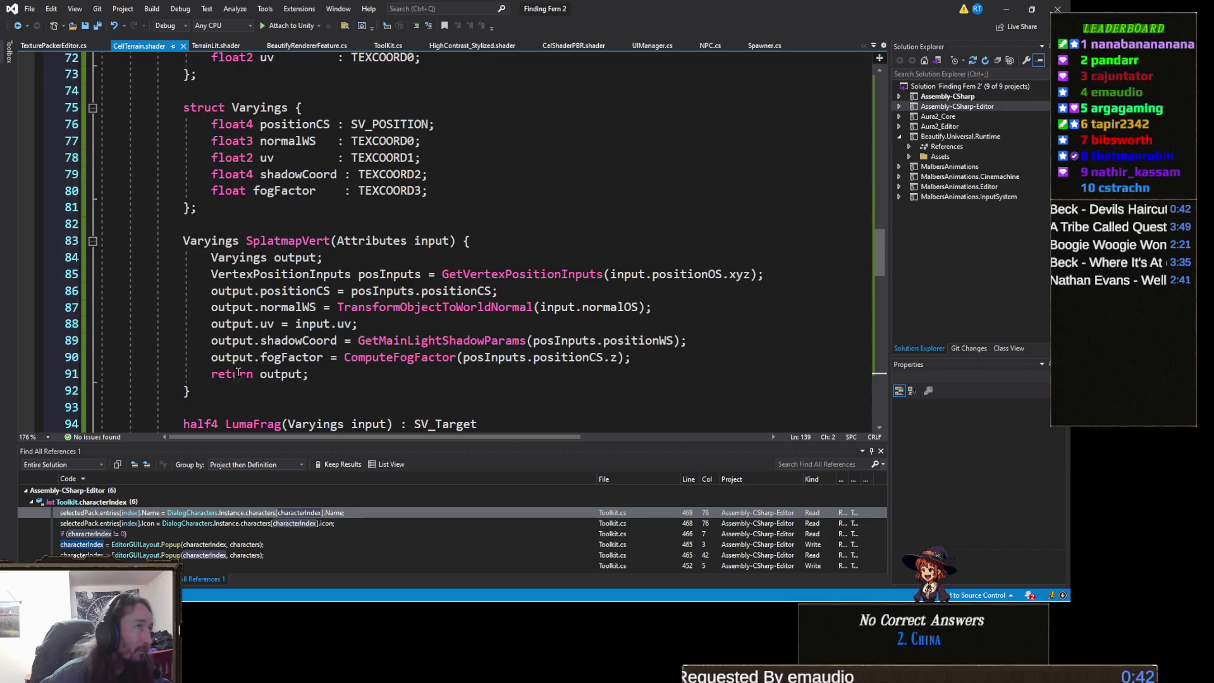
scroll(233, 380, "down", 1)
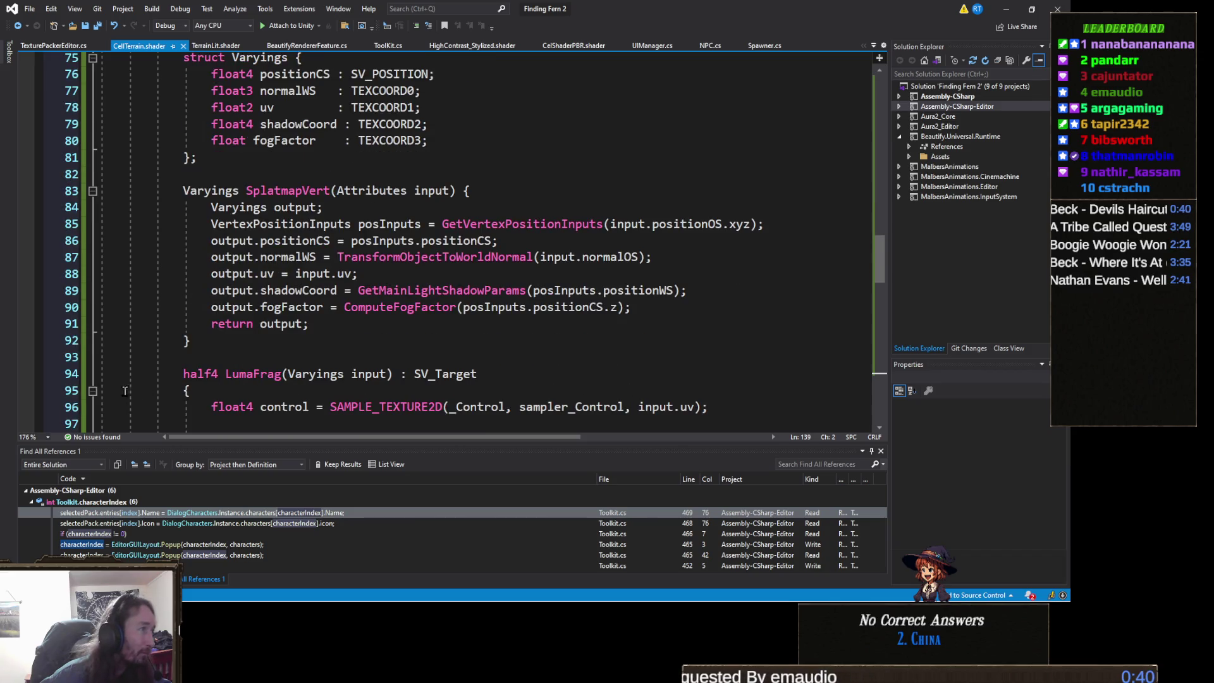
left_click(92, 392)
scroll(190, 317, "down", 3)
scroll(331, 346, "up", 11)
scroll(331, 346, "up", 8)
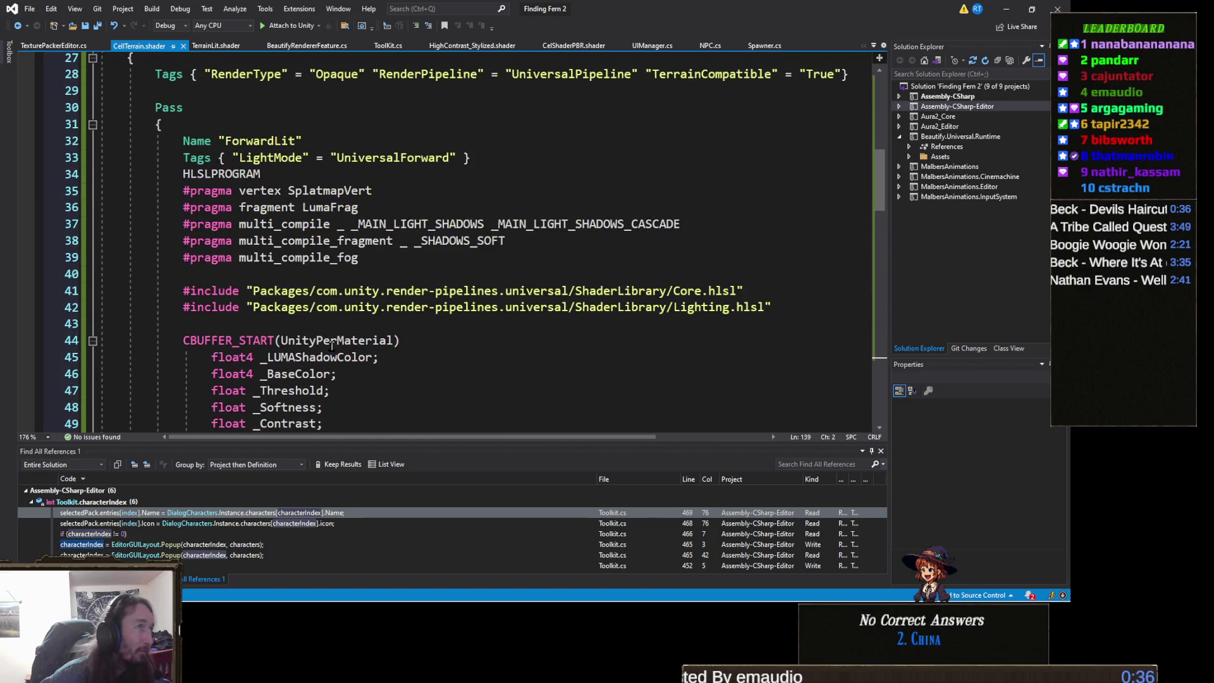
scroll(324, 319, "down", 15)
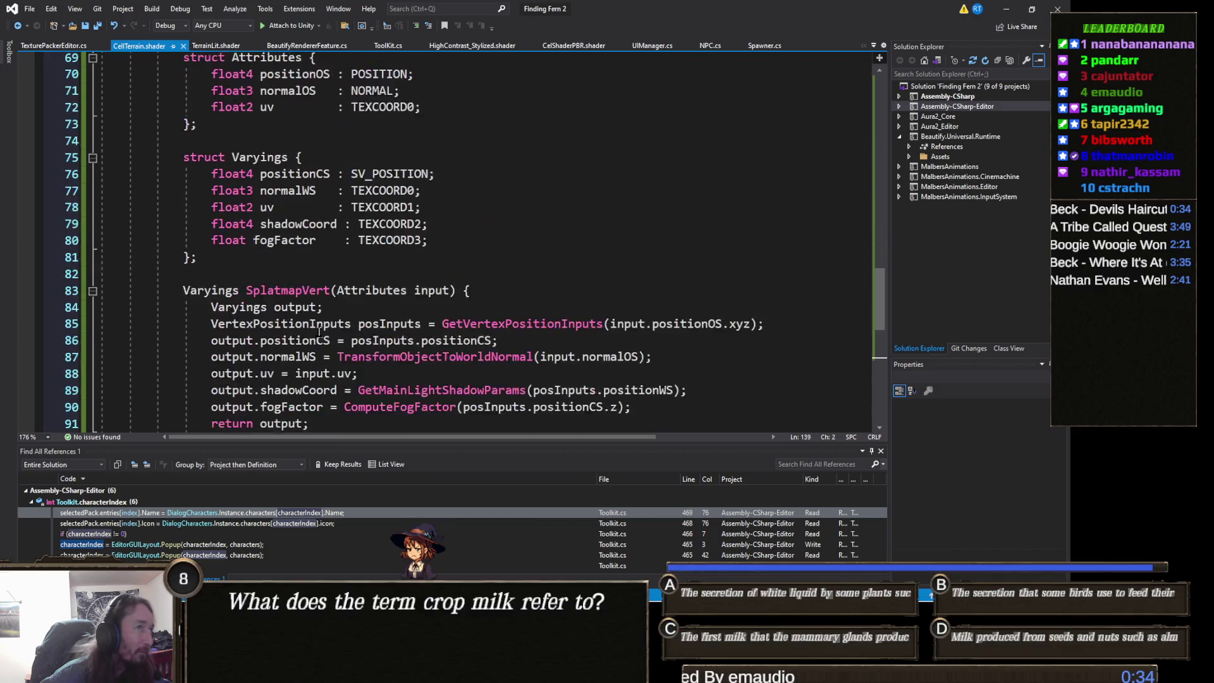
mouse_move(225, 389)
left_mouse_down()
mouse_move(151, 364)
mouse_move(127, 241)
left_mouse_up()
type("Varyings SplatmapVert(Attributes input) {                 Varyings output;                 VertexPositionInputs posInputs = GetVertexPositionInputs(input.positionOS.xyz);                  output.positionCS = posInputs.positionCS;                 output.normalWS = TransformObjectToWorldNormal(input.normalOS);                 output.uv = input.uv;                  // FIX: Use the standard TransformWorldToShadowCoord instead of GetMainLightShadowParams                 #if defined(_MAIN_LIGHT_SHADOWS_SCREEN)                     output.shadowCoord = ComputeScreenPos(output.positionCS);                 #else                     output.shadowCoord = TransformWorldToShadowCoord(posInputs.positionWS);                 #endif                  output.fogFactor = ComputeFogFactor(posInputs.positionCS.z);                 return output;             }")
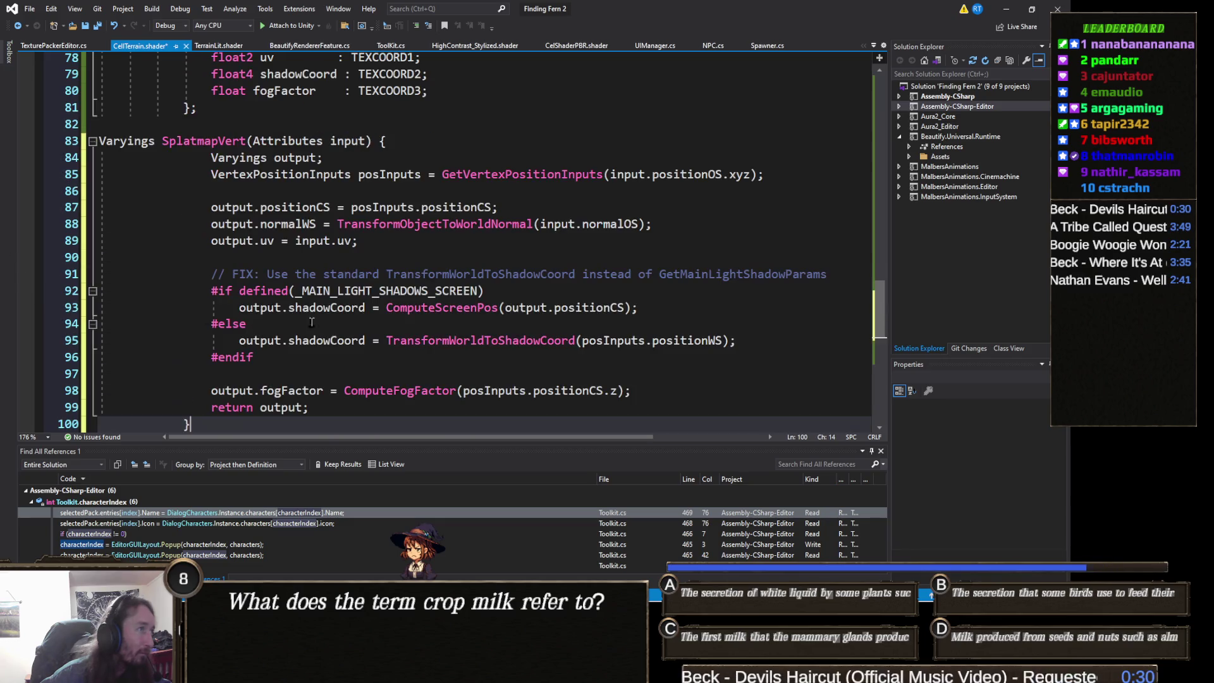
Indent the SplatmapVert declaration to line up with struct Varyings.
scroll(361, 307, "down", 2)
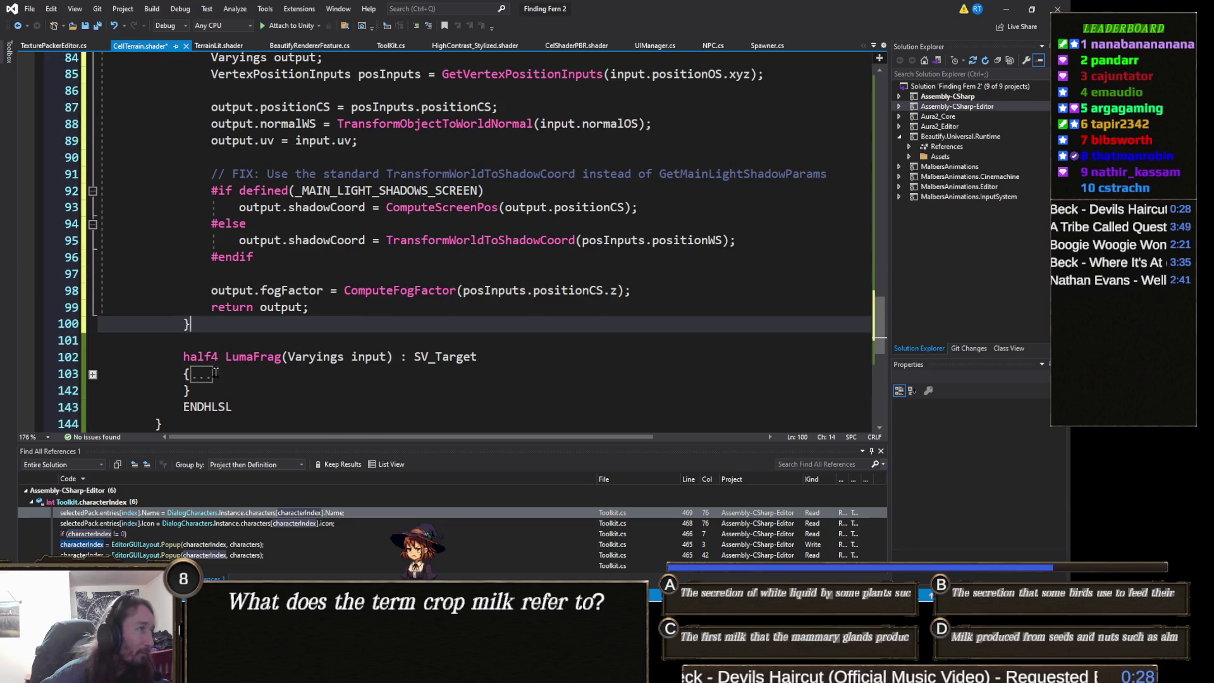
scroll(226, 331, "up", 3)
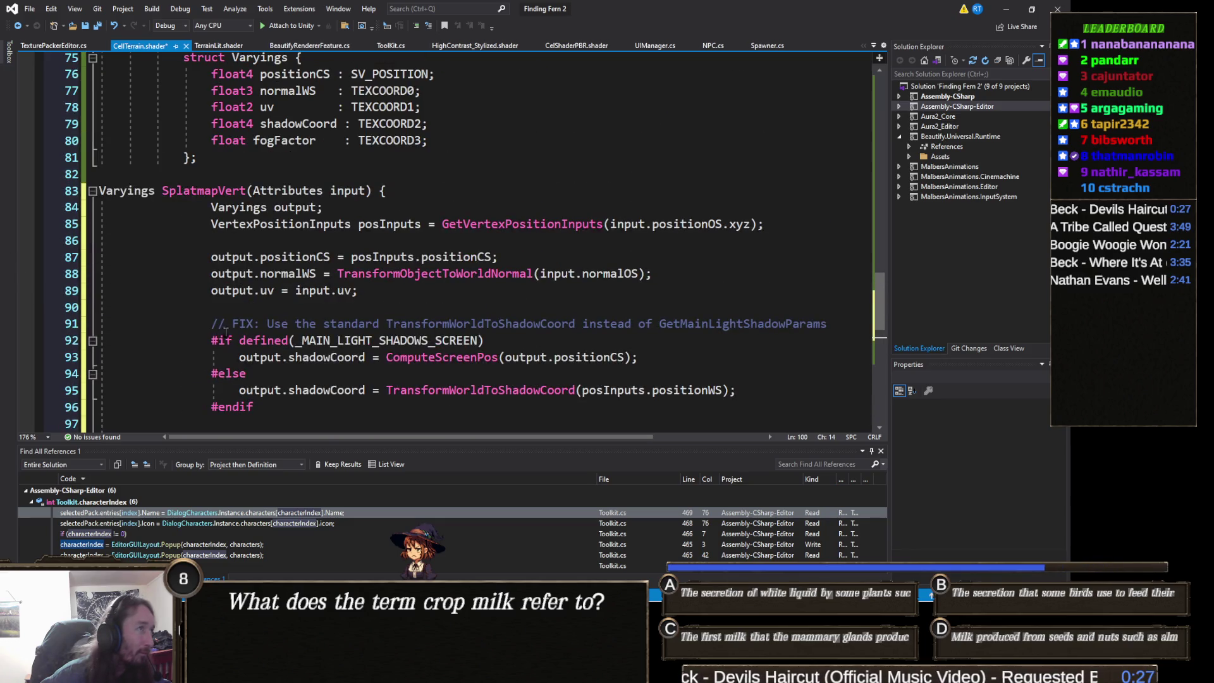
left_click(99, 190)
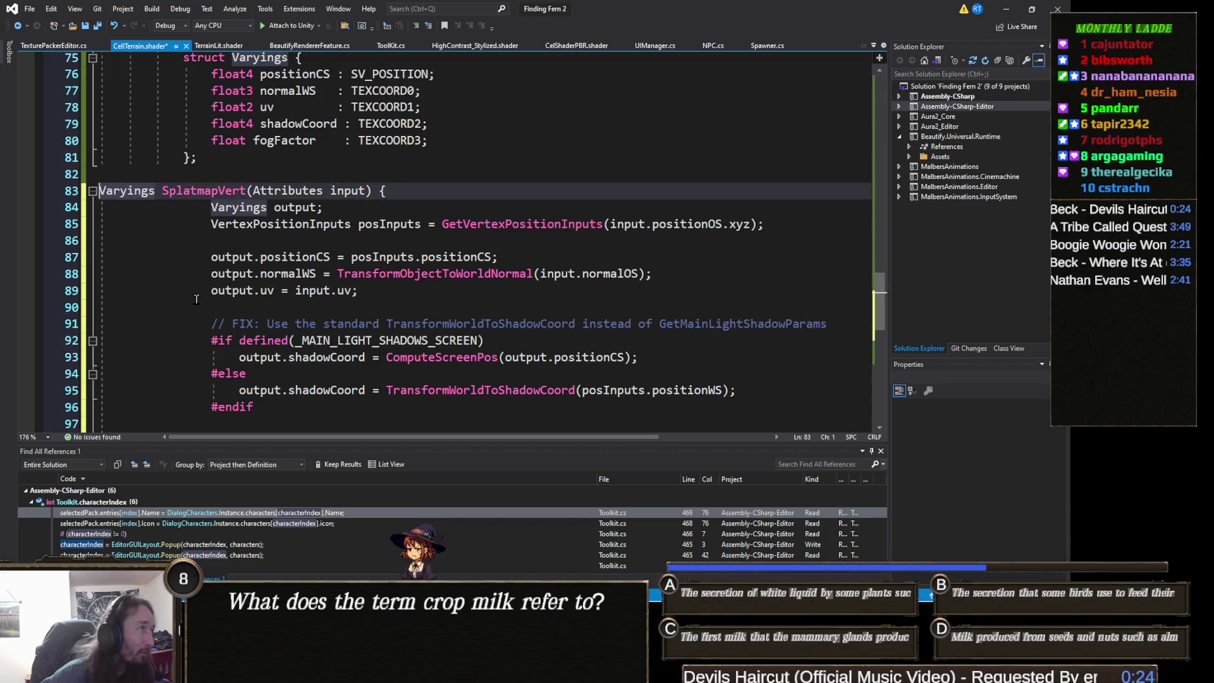
key("Tab")
key("Tab")
key("Tab")
Check where normalWS is used and move to the end of the Varyings struct.
scroll(198, 299, "down", 3)
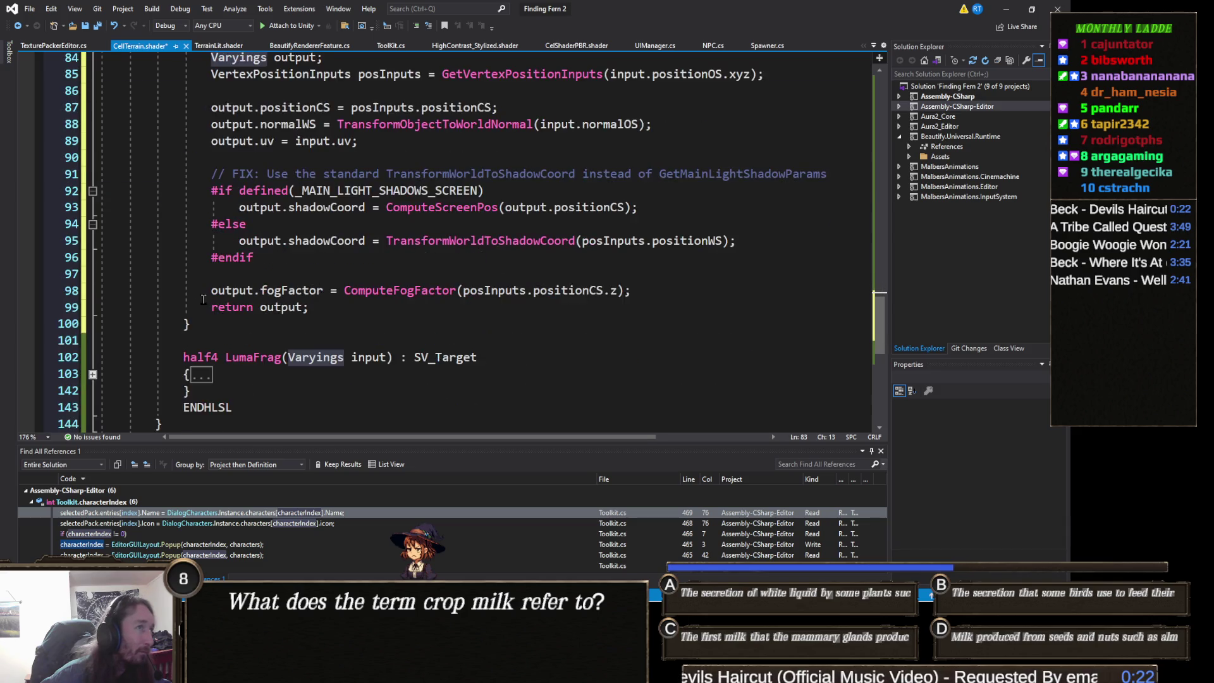
scroll(203, 298, "up", 1)
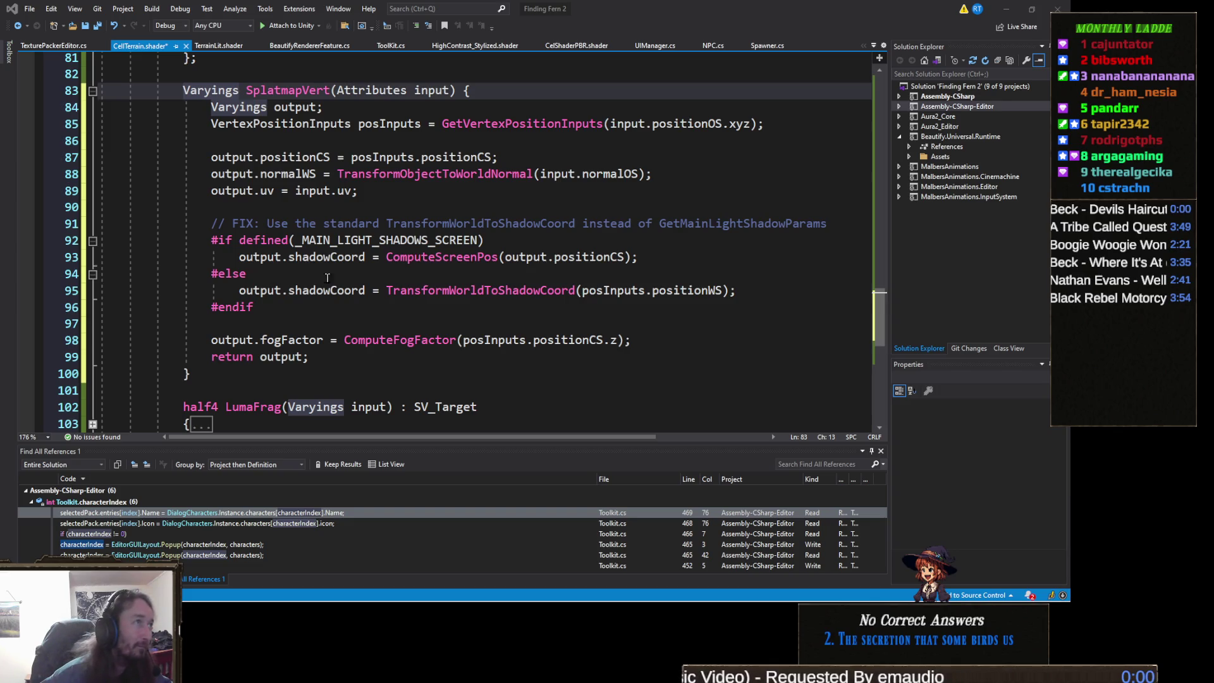
scroll(298, 296, "up", 2)
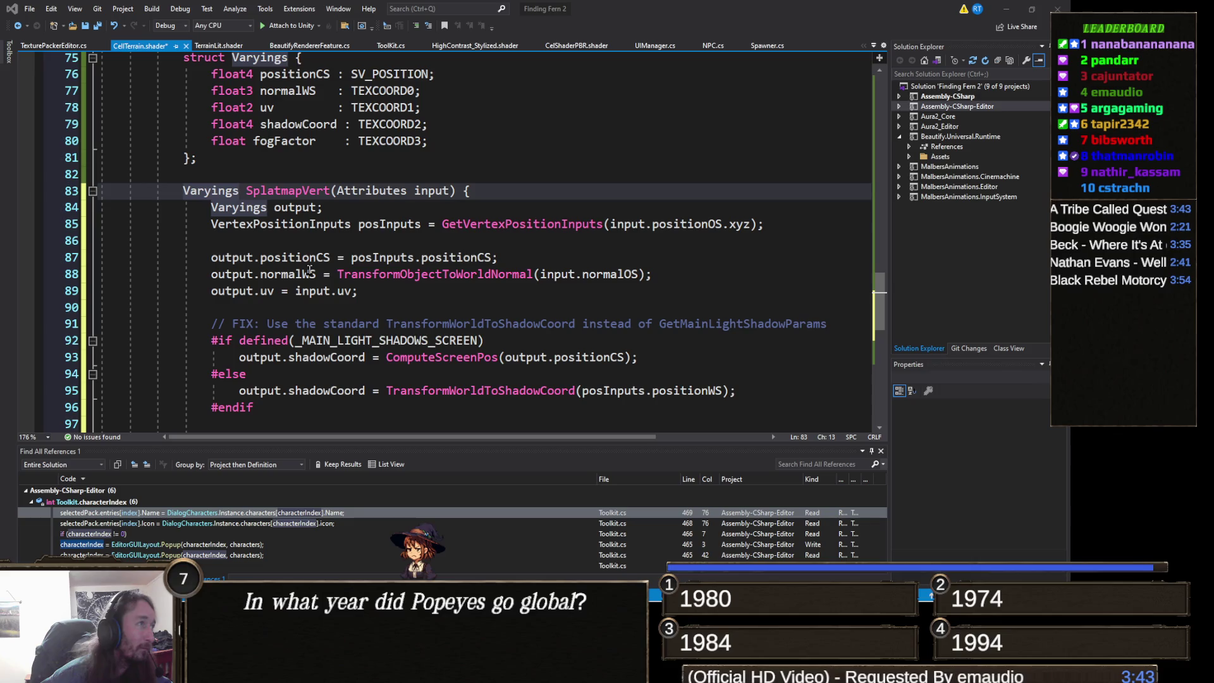
left_click(290, 273)
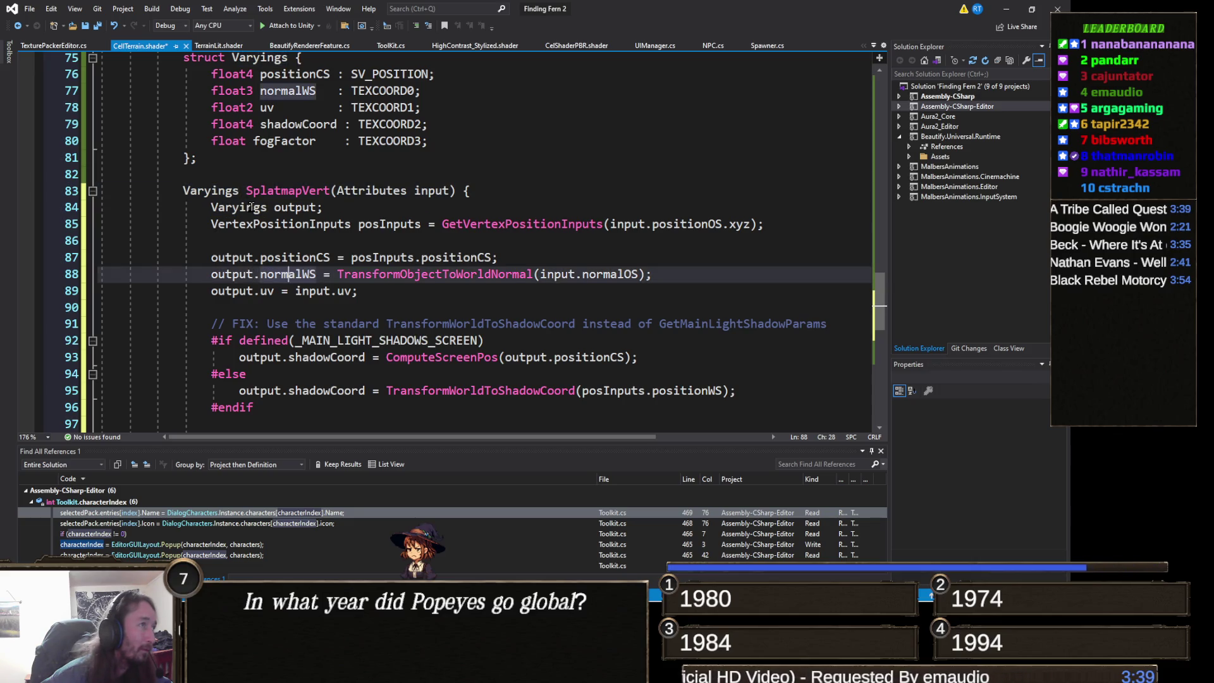
scroll(258, 283, "up", 2)
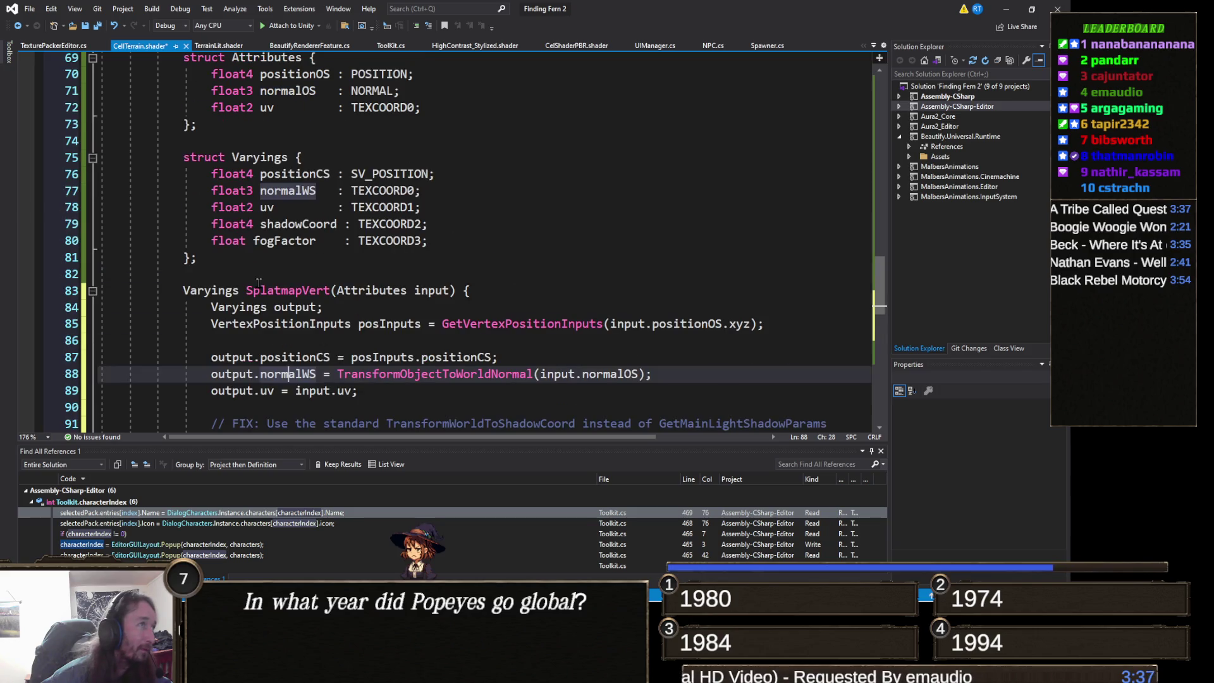
left_click(217, 261)
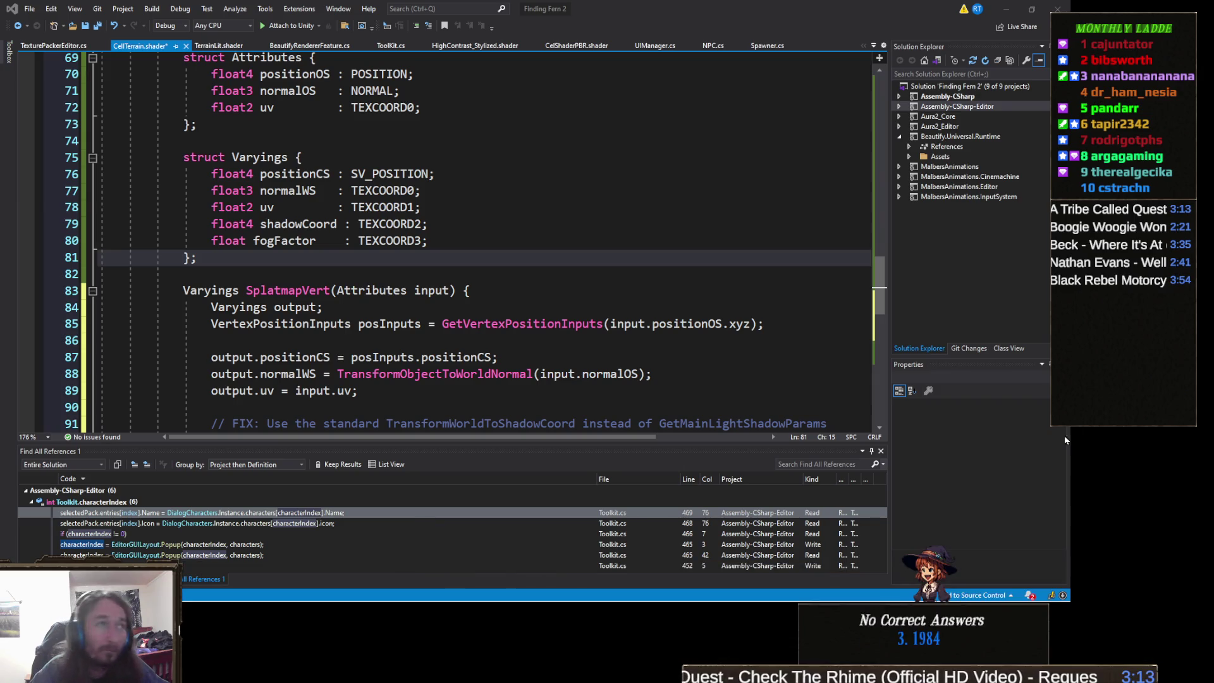
scroll(210, 306, "up", 20)
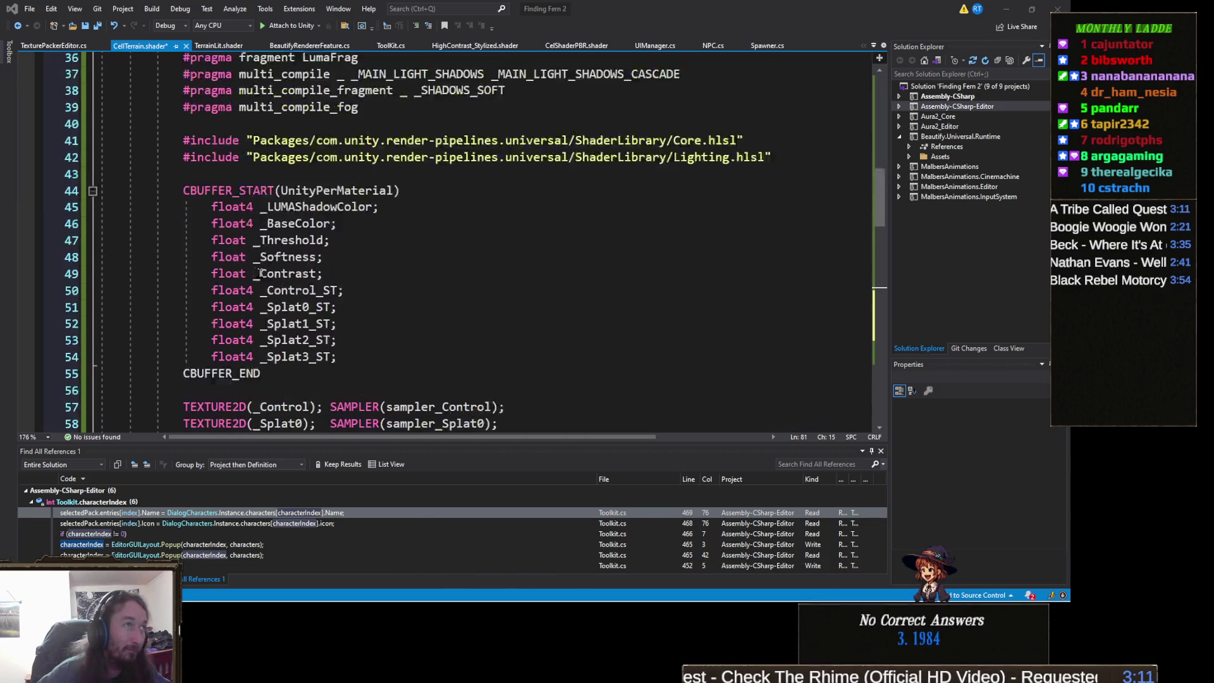
scroll(260, 273, "down", 8)
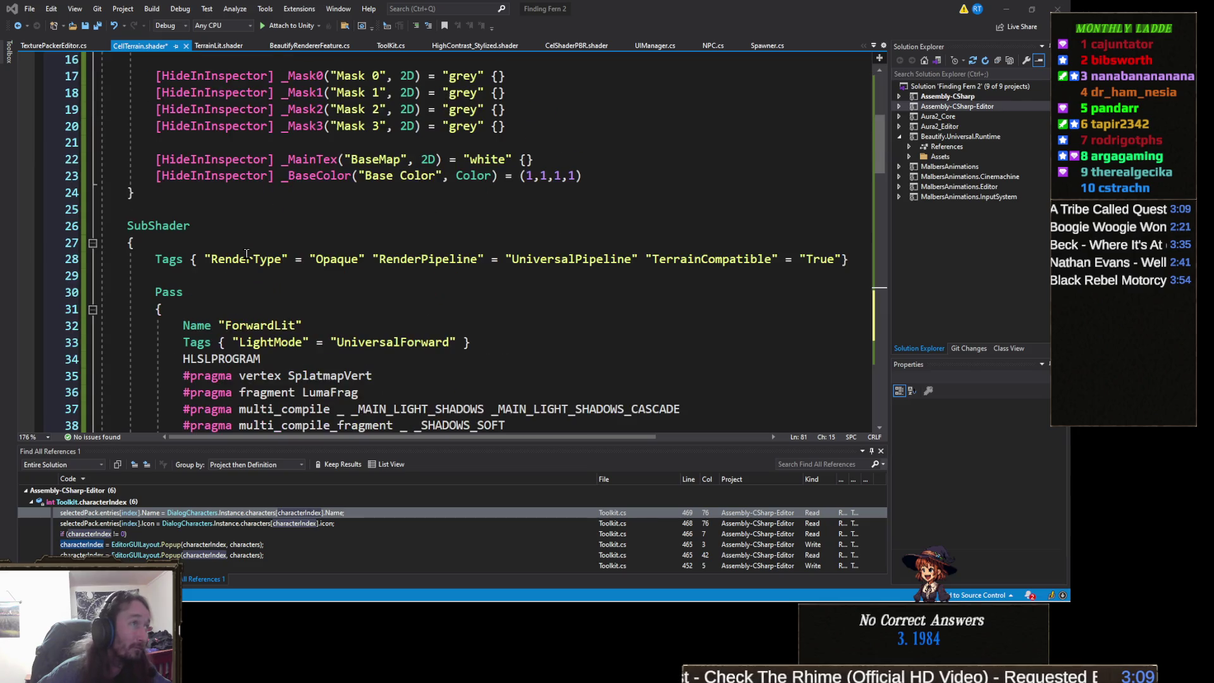
scroll(265, 244, "down", 1)
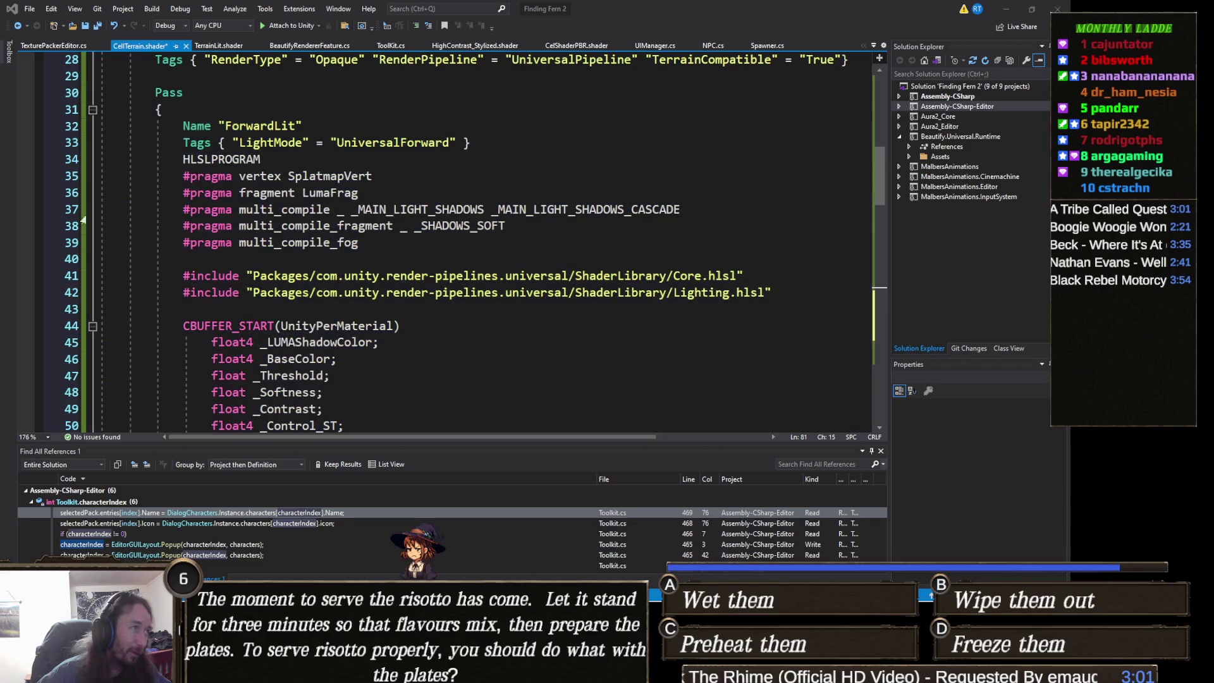
left_click(218, 259)
key("ctrl+v")
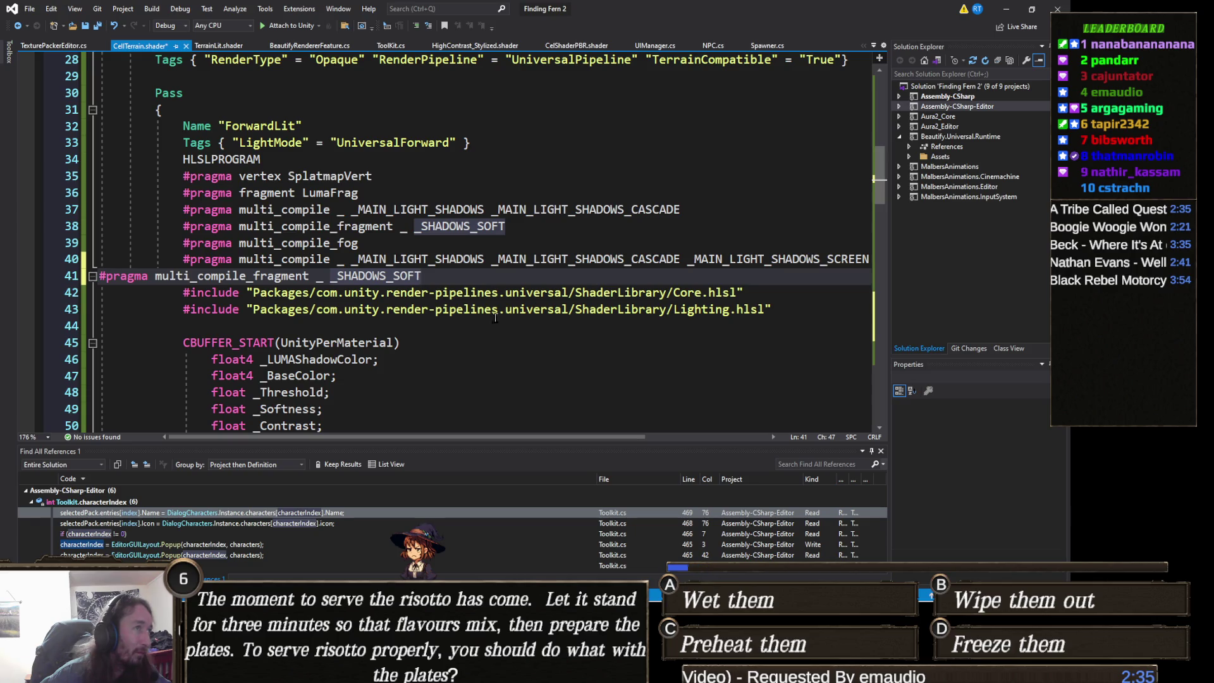
key("ctrl+z")
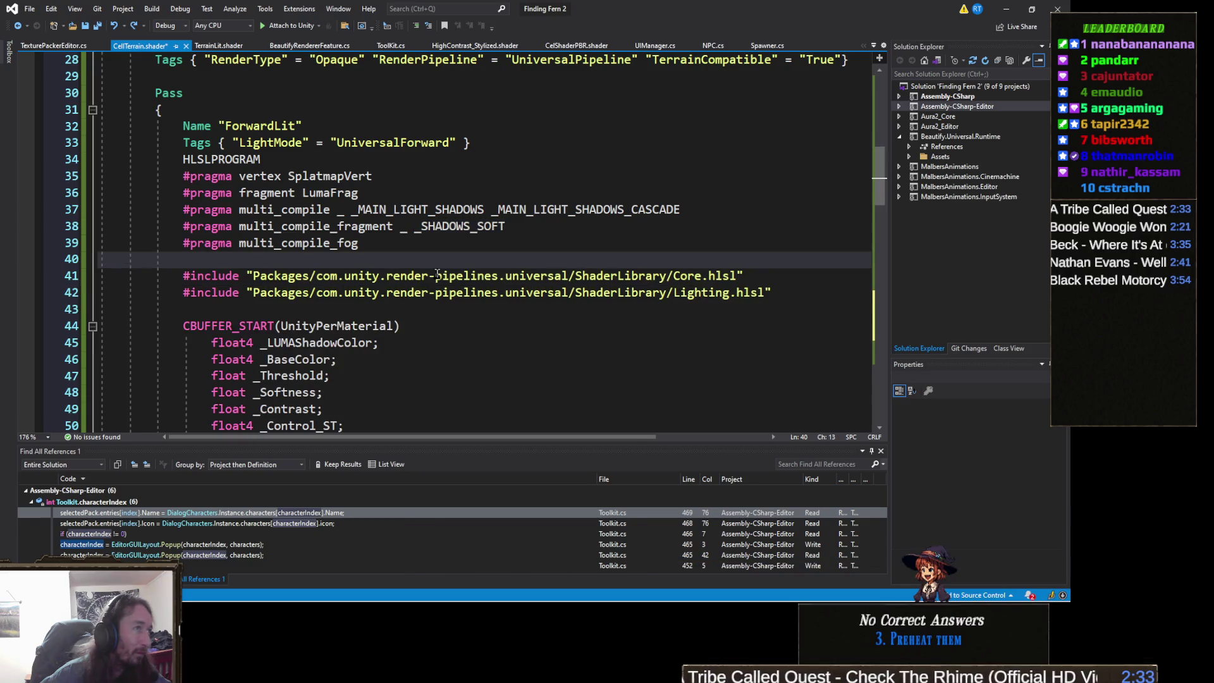
key("ctrl+z")
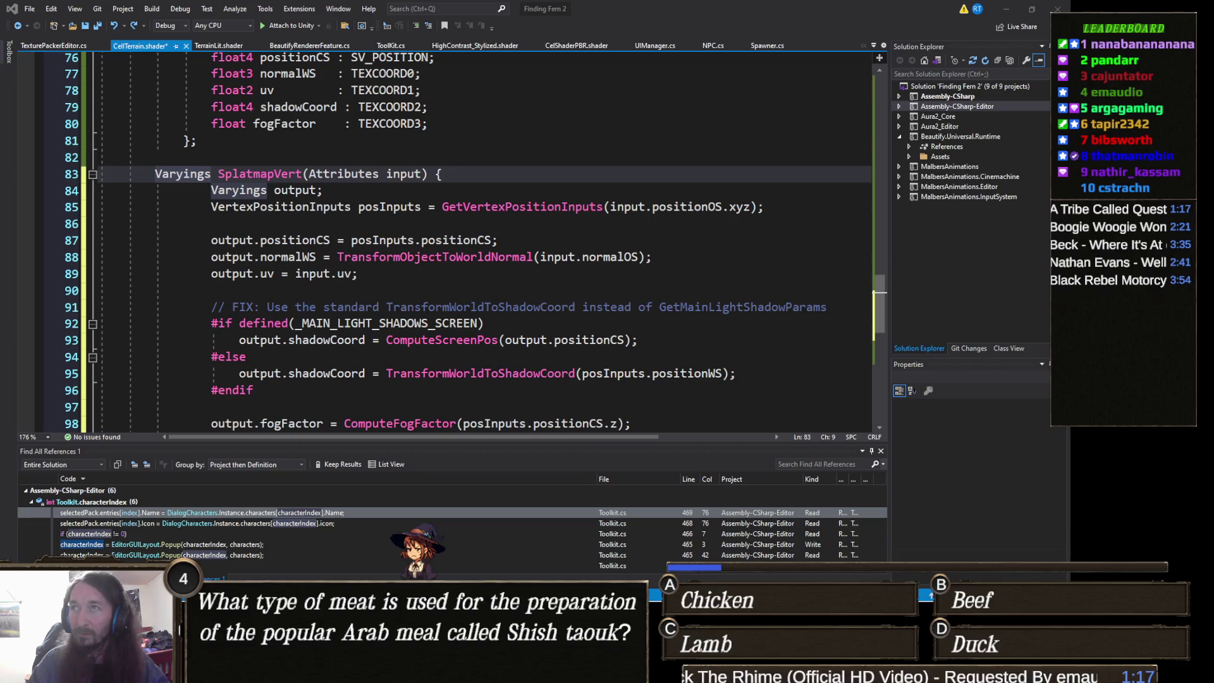
Overwrite all of CellTerrain.shader with the revised code using ambient occlusion, fog and Terrain/Lit fallback.
scroll(365, 318, "up", 2)
scroll(366, 318, "up", 3)
key("ctrl+a")
key("ctrl+v")
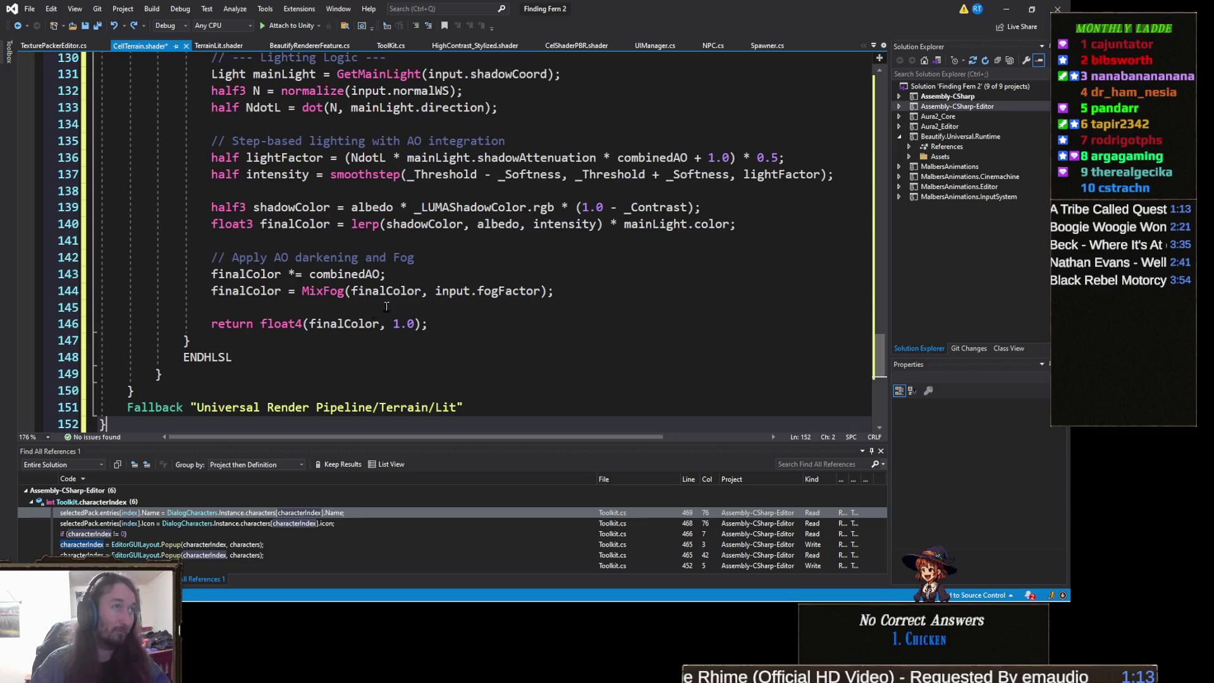
left_click(1006, 8)
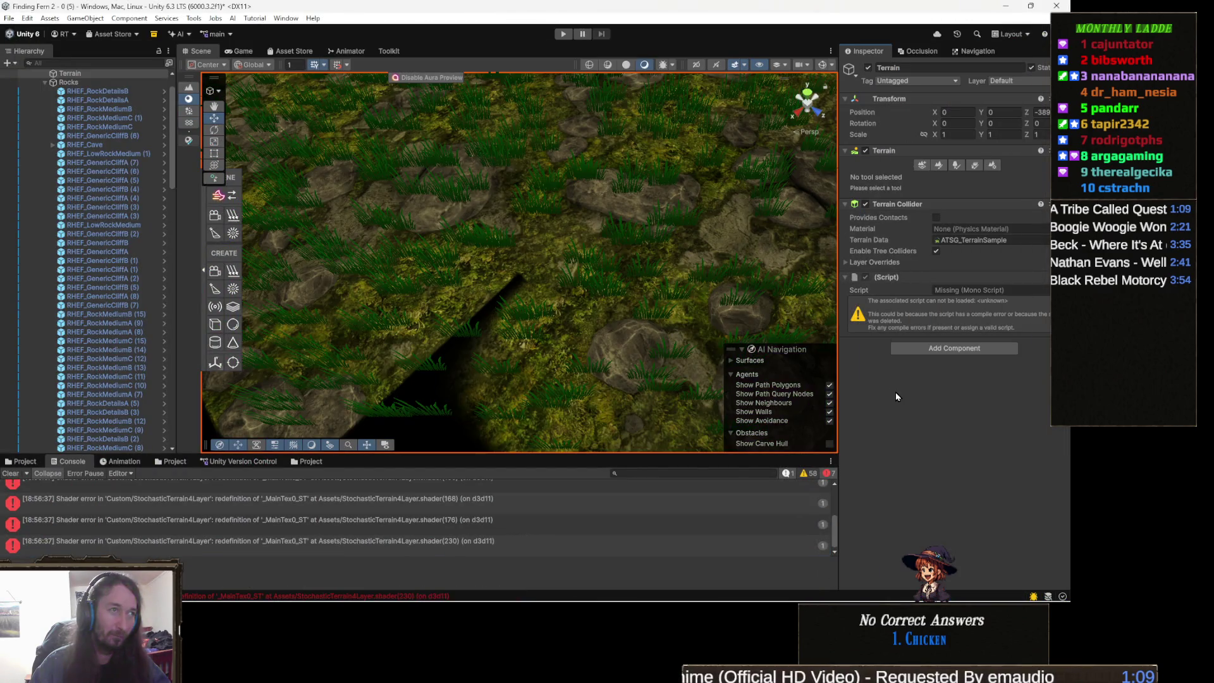
Orbit around the terrain and bring up its Paint Texture settings and the Assets/Xp project folder.
mouse_move(790, 297)
left_mouse_down()
mouse_move(734, 265)
mouse_move(529, 305)
left_mouse_up()
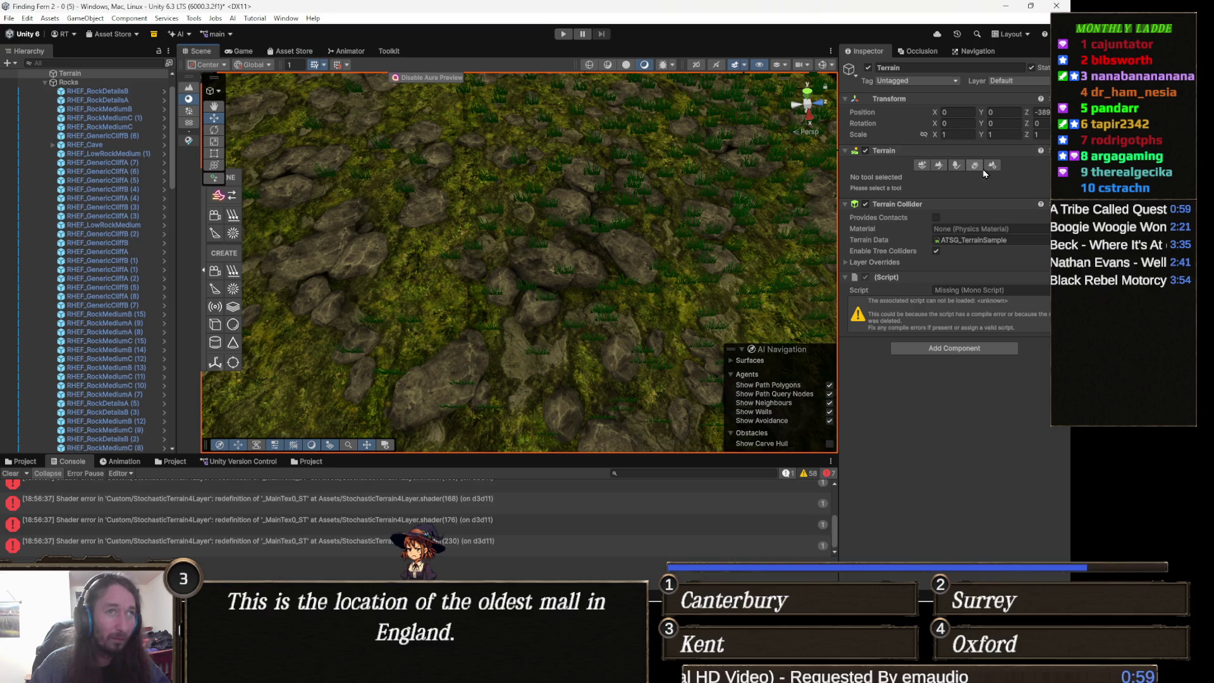
left_click(942, 166)
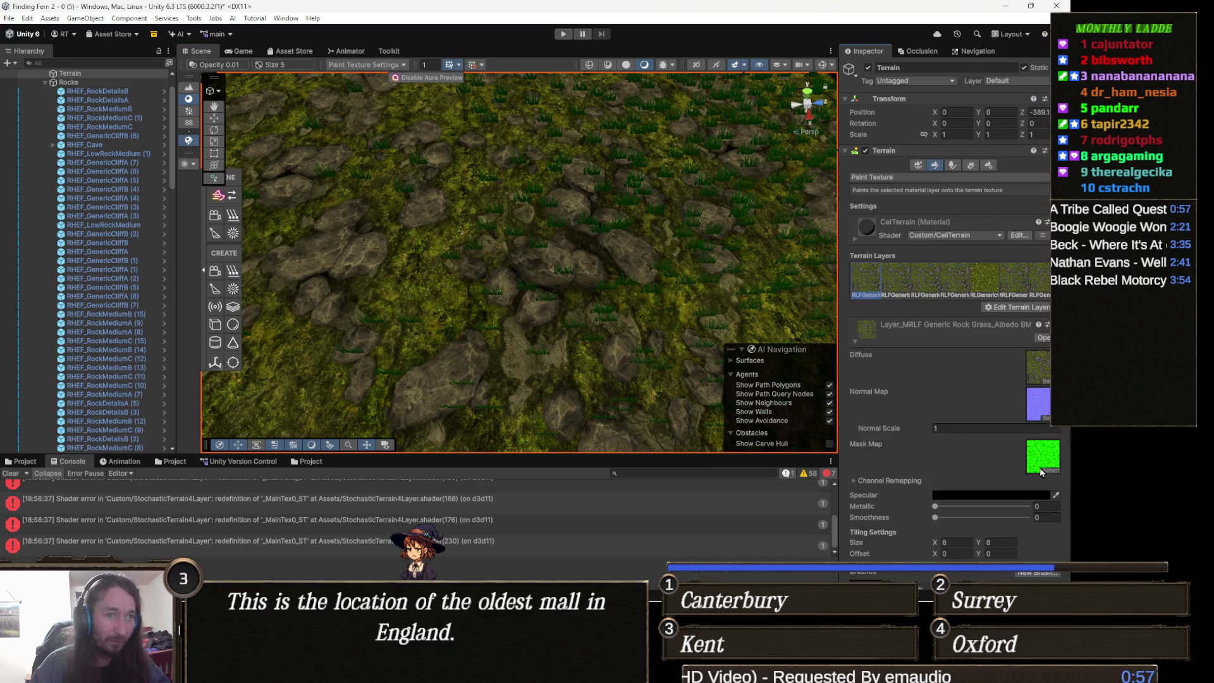
left_click(23, 461)
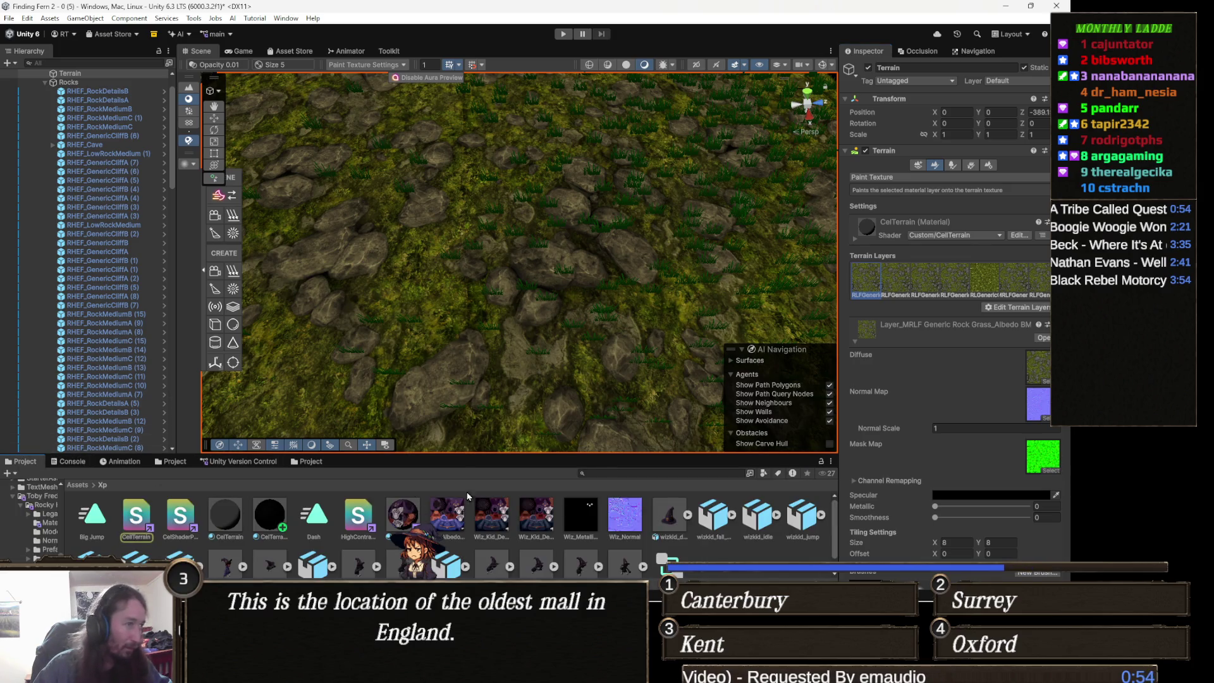
Locate the first layer's mask map among the Rocky Hills textures, then test deleting it and undo.
left_click(1040, 468)
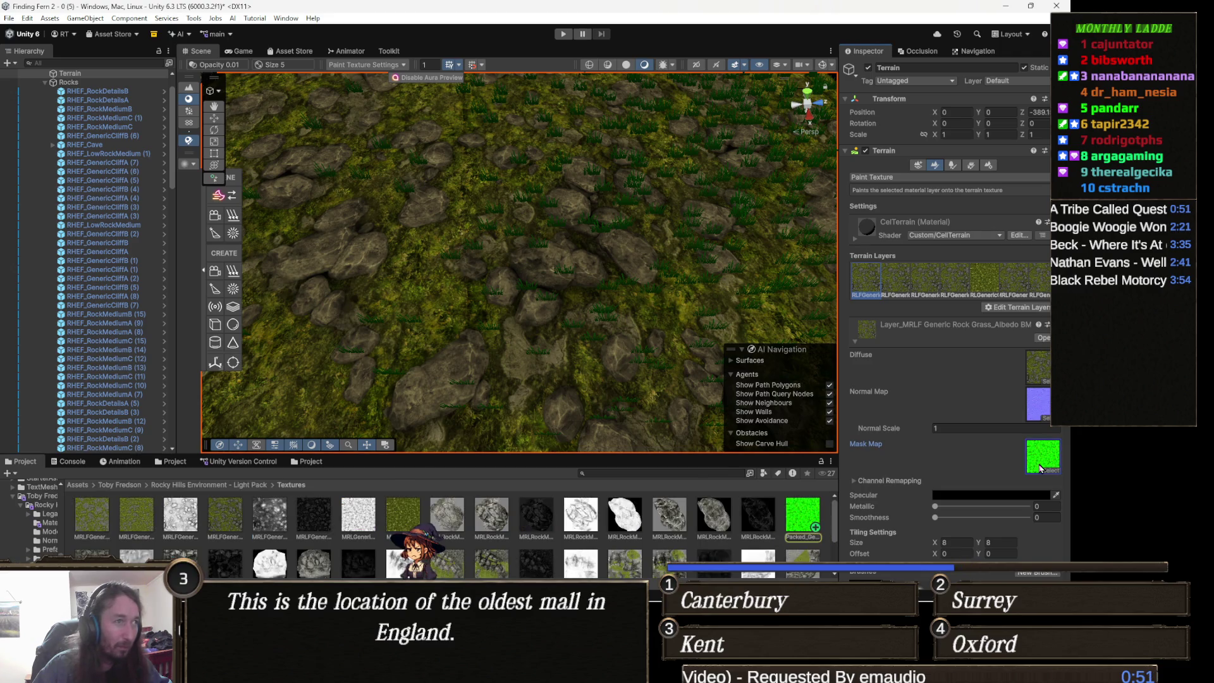
key("Delete")
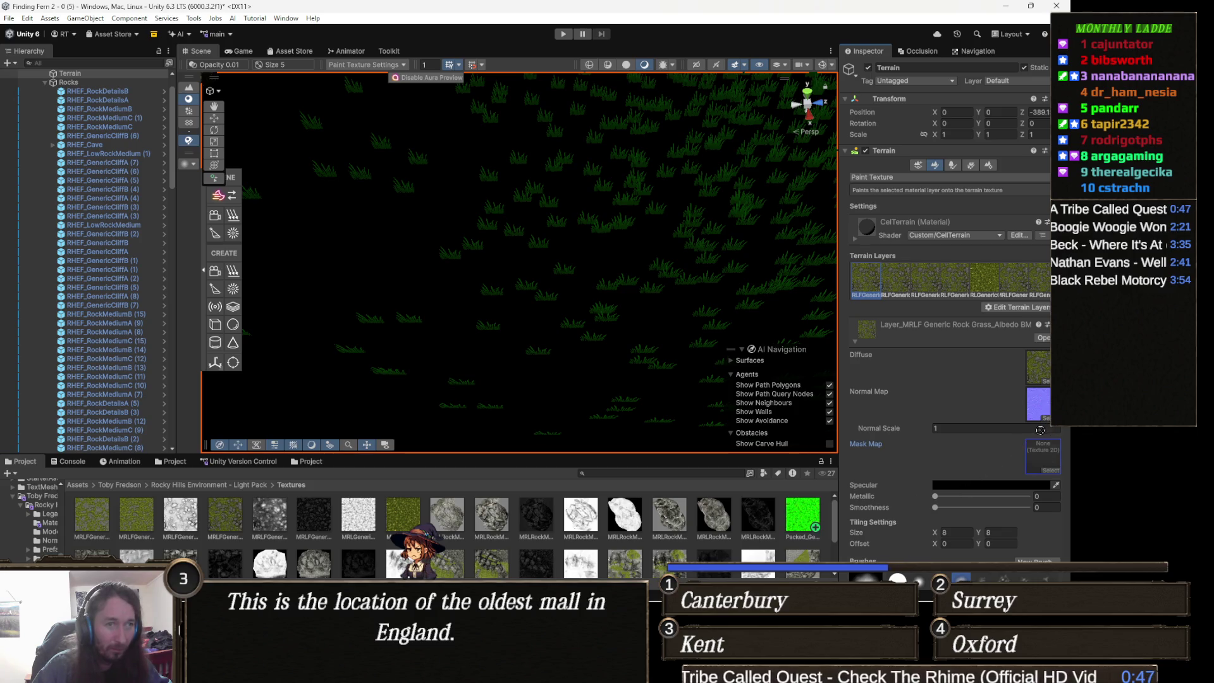
key("ctrl+z")
mouse_move(708, 266)
left_mouse_down()
mouse_move(694, 188)
mouse_move(409, 212)
mouse_move(310, 335)
mouse_move(266, 437)
left_mouse_up()
key("w")
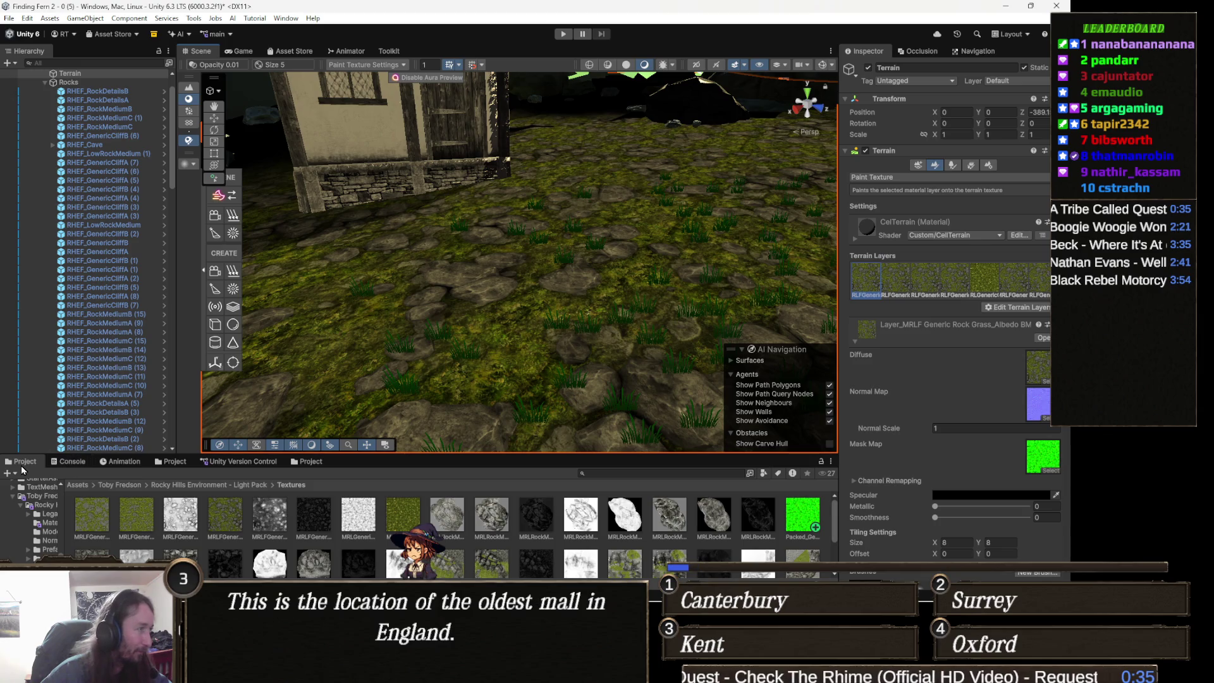
Browse the top-level Assets, peek into Malbers Animations, then open the MapMagic folder.
left_click(78, 485)
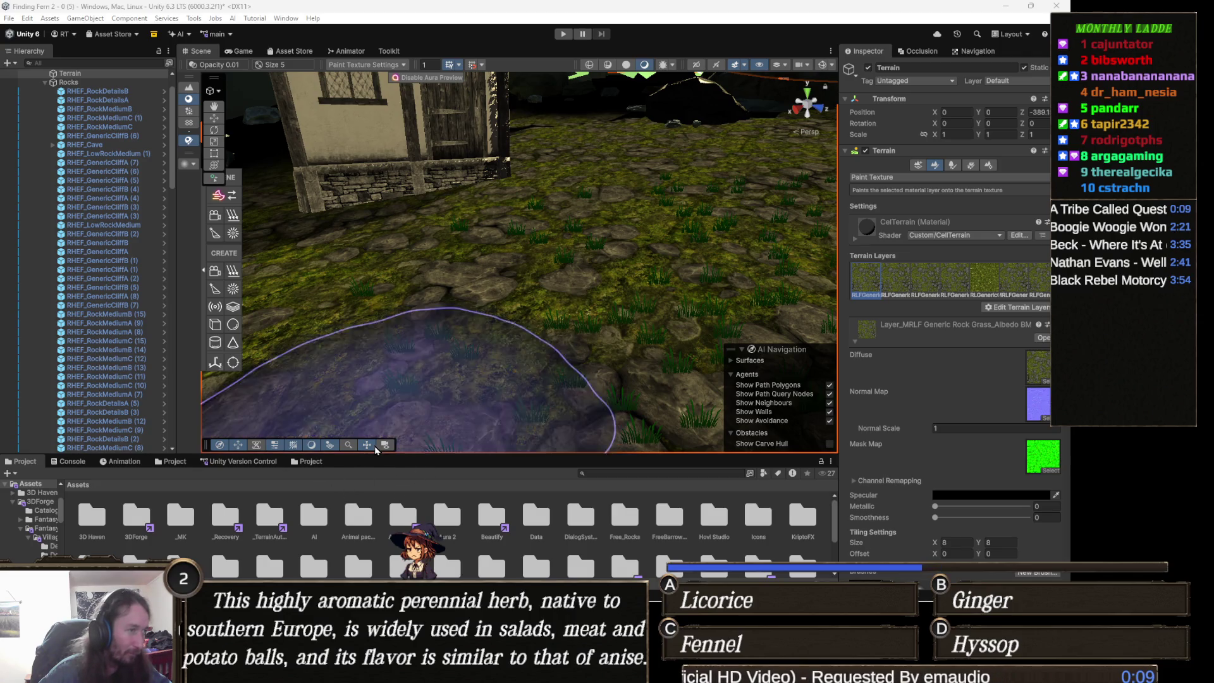
scroll(569, 528, "down", 2)
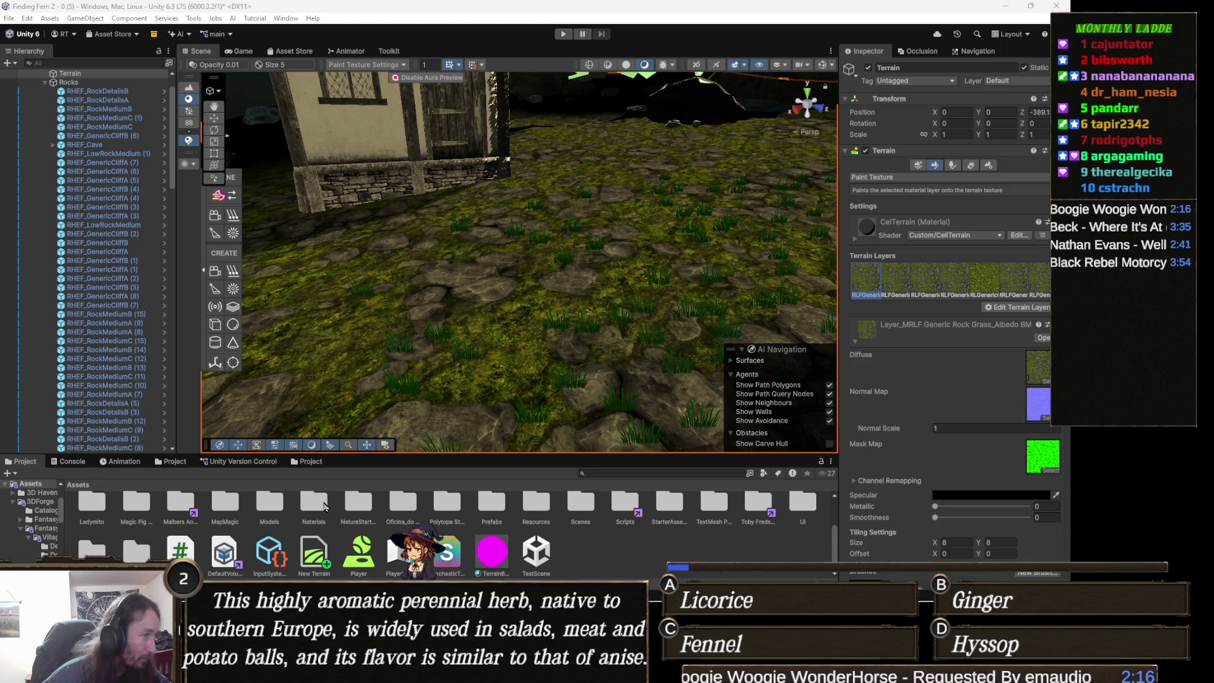
scroll(273, 535, "down", 1)
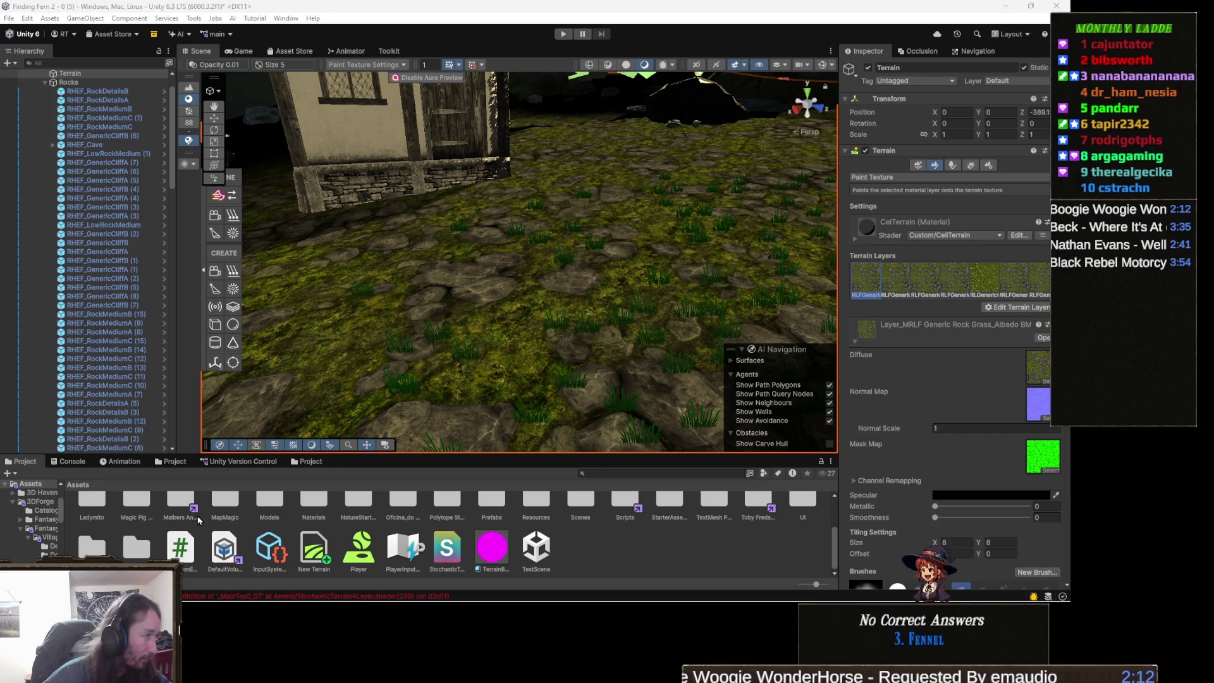
left_click(179, 525)
double_click(179, 525)
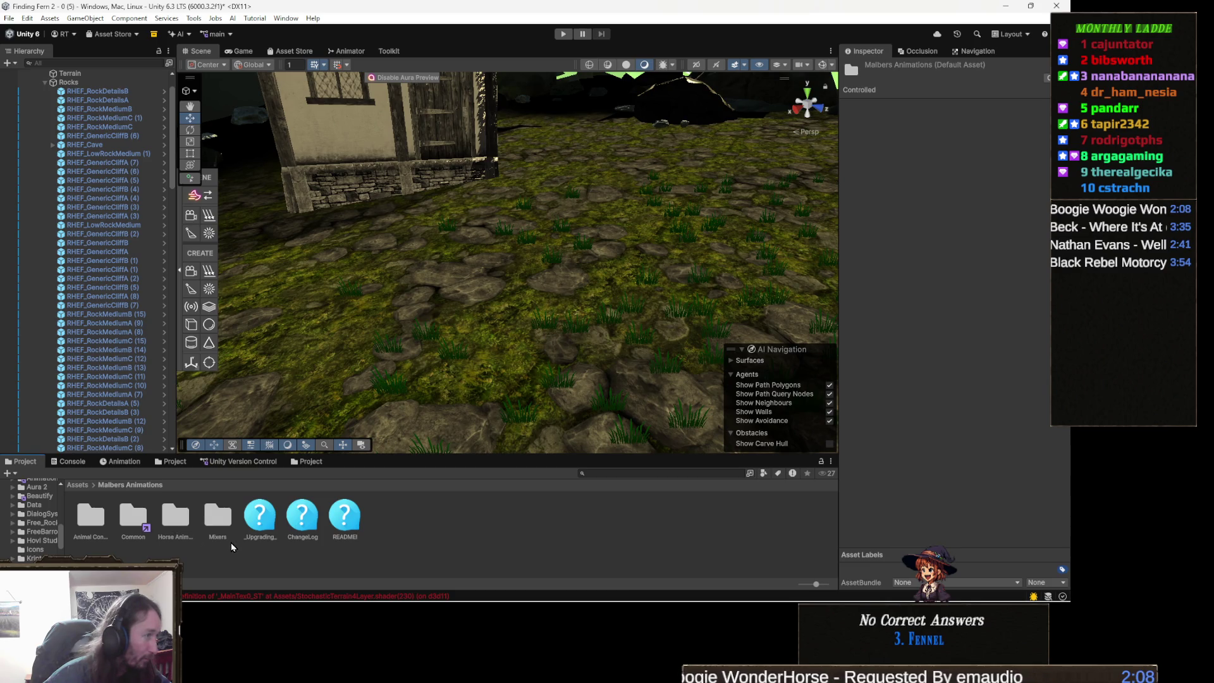
left_click(79, 485)
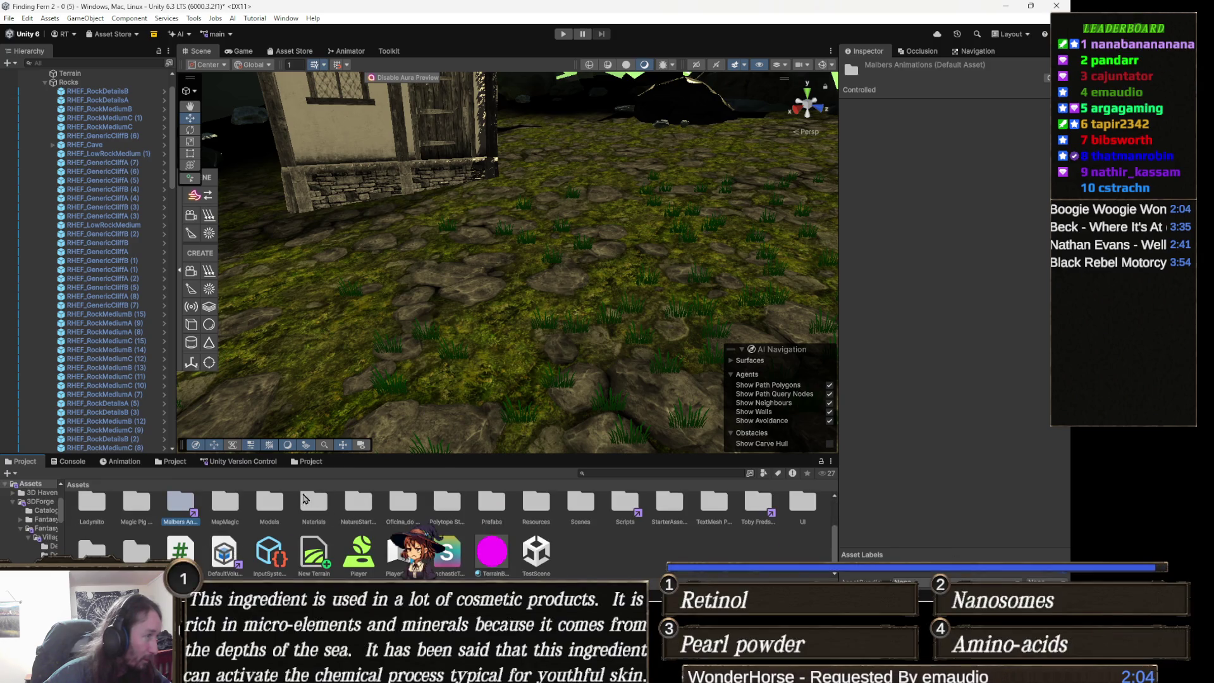
double_click(230, 516)
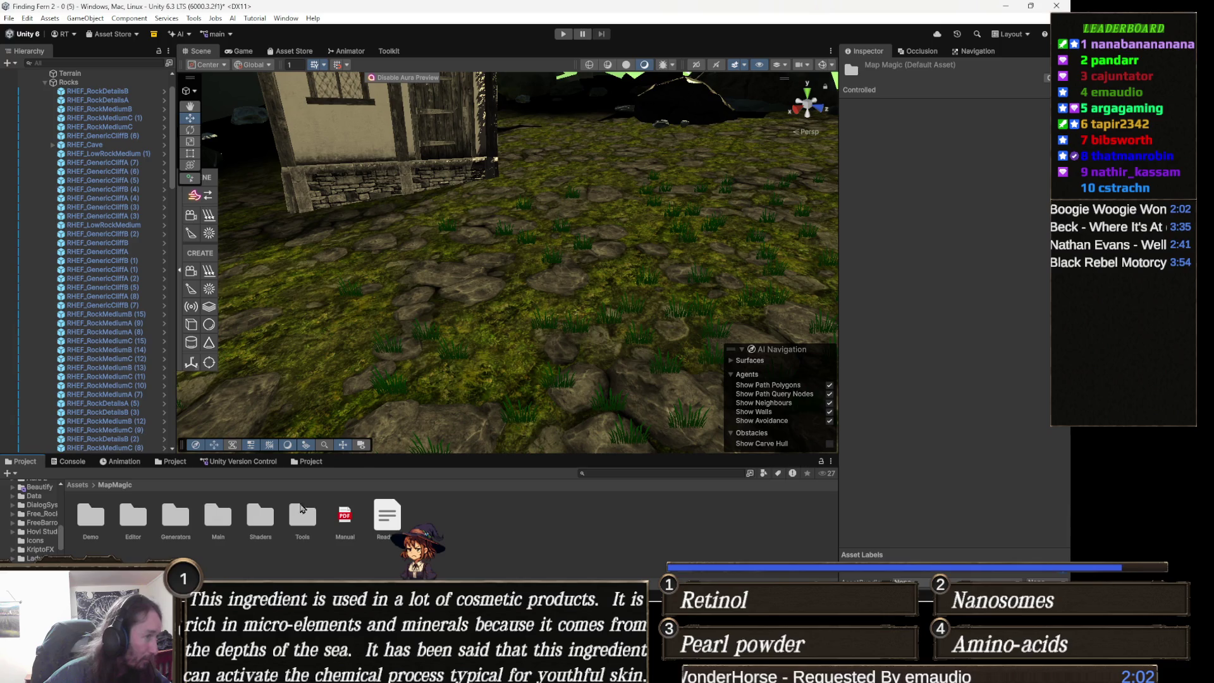